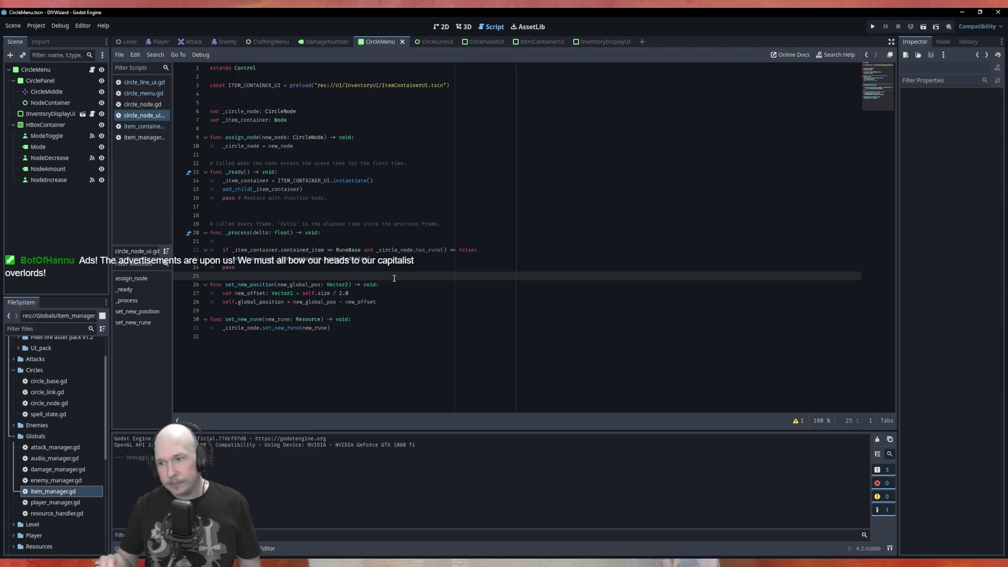
# Remove the stray blank line in _process and add print("Detected valid new rune target") under the rune check
pyautogui.press('Up')
pyautogui.press('Up')
pyautogui.press('Up')
pyautogui.press('BackSpace')
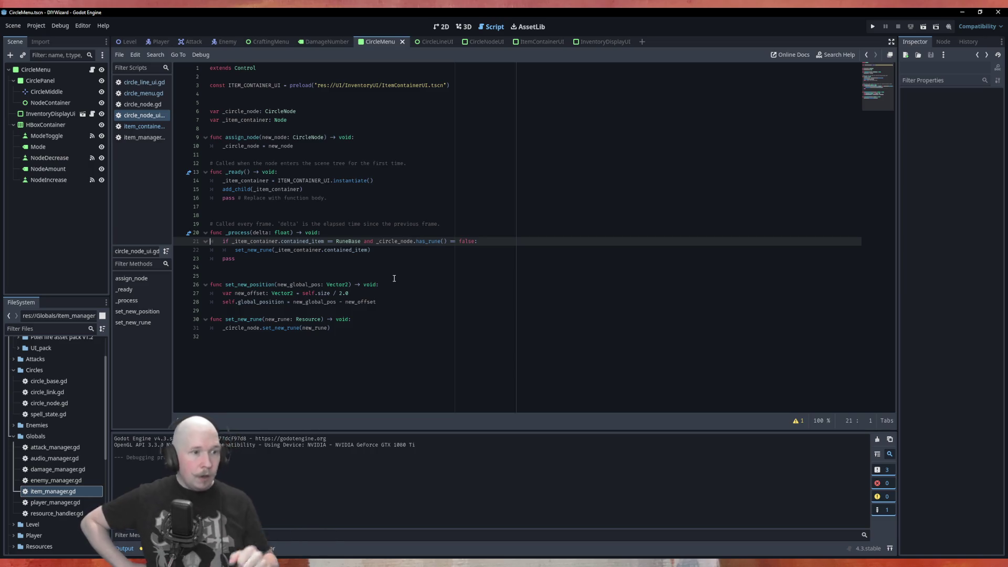
pyautogui.click(490, 242)
pyautogui.press('Return')
pyautogui.write('print(')
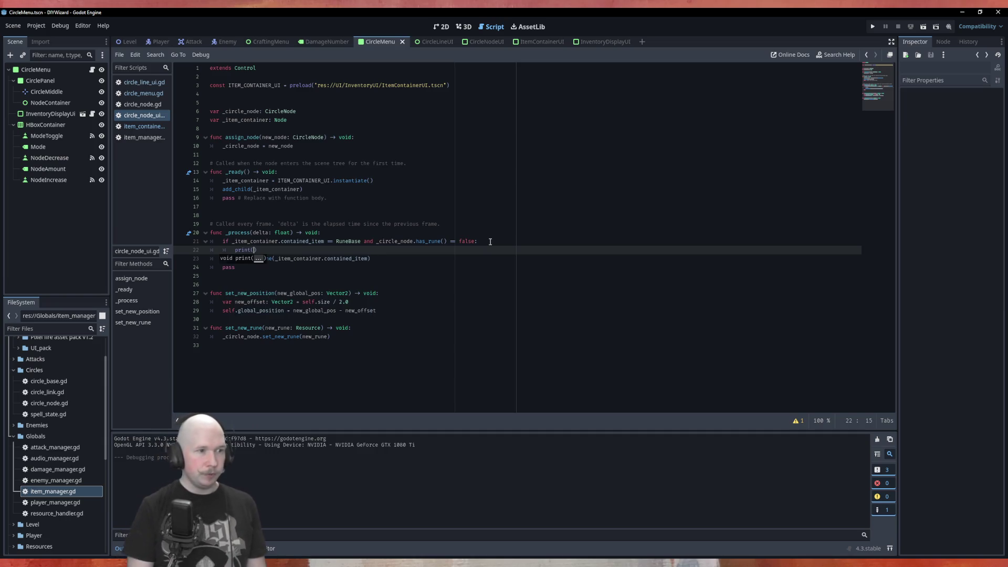
pyautogui.write('"')
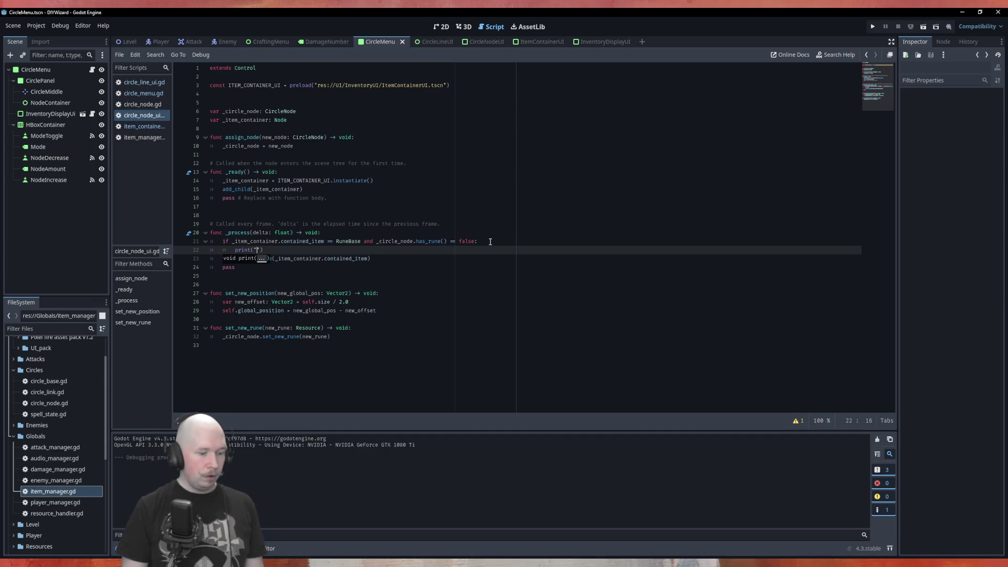
pyautogui.write('Atte')
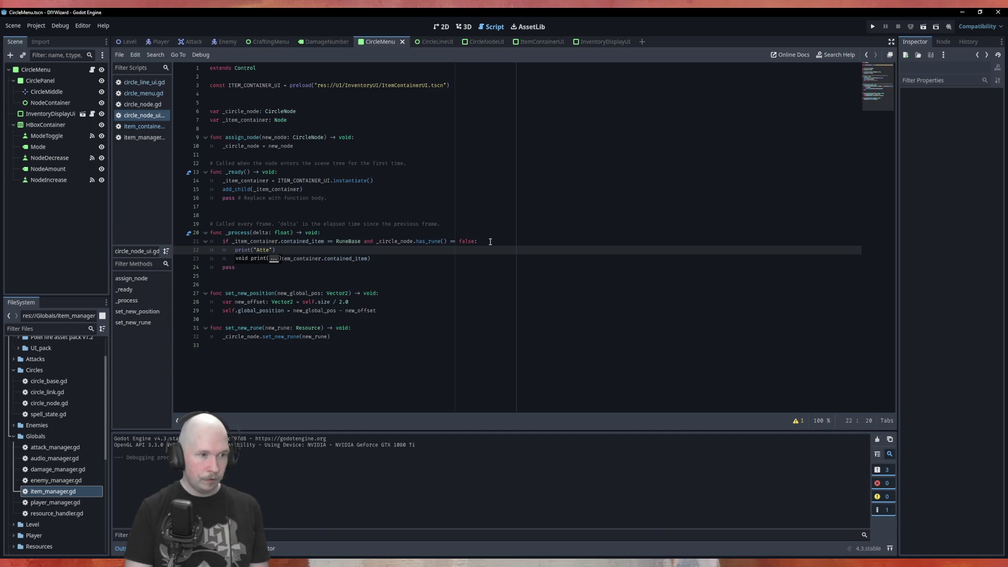
pyautogui.write('mpt ')
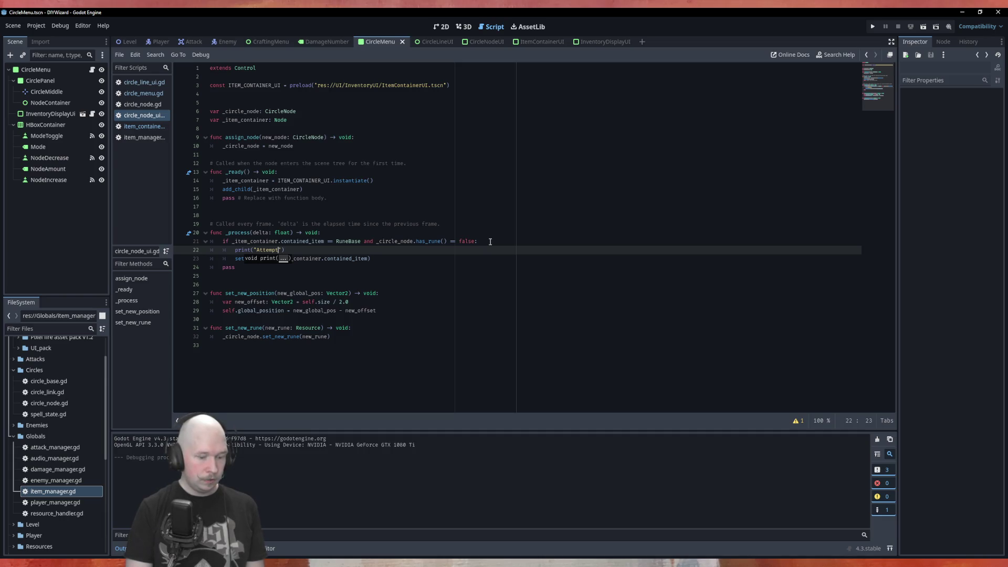
pyautogui.write('new')
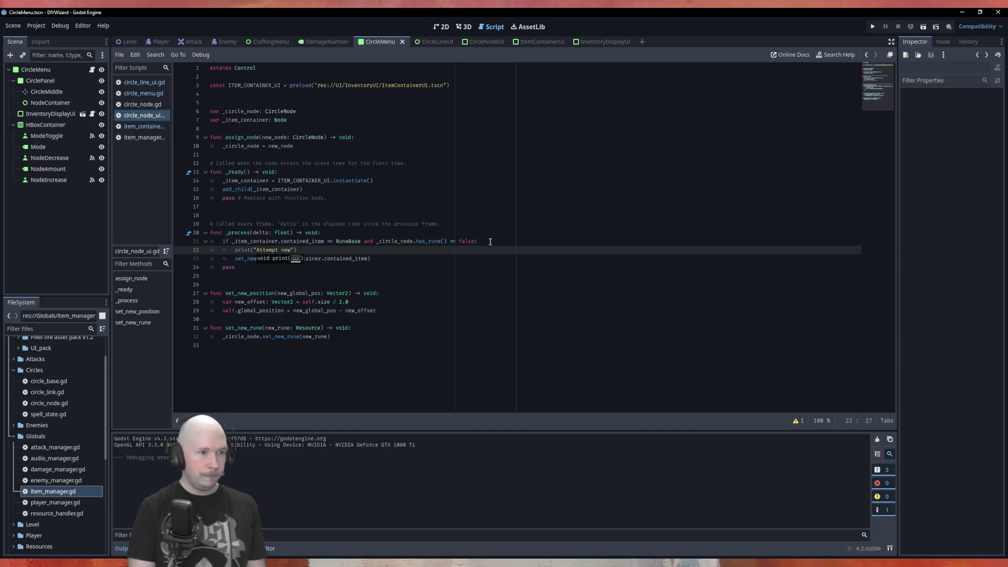
pyautogui.write(' rune inser')
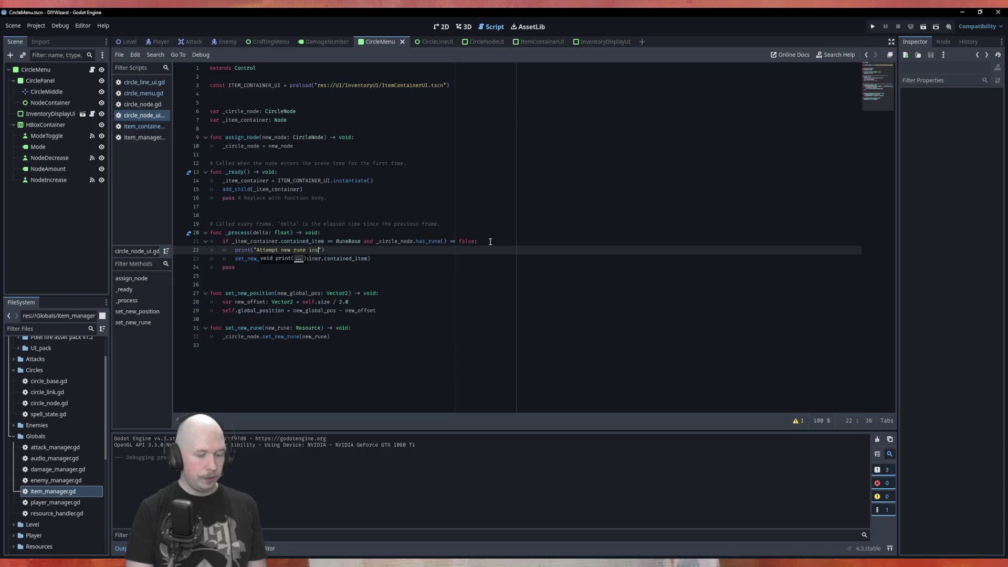
pyautogui.write('tions')
pyautogui.hotkey('ctrl', 'BackSpace')
pyautogui.hotkey('ctrl', 'BackSpace')
pyautogui.hotkey('ctrl', 'BackSpace')
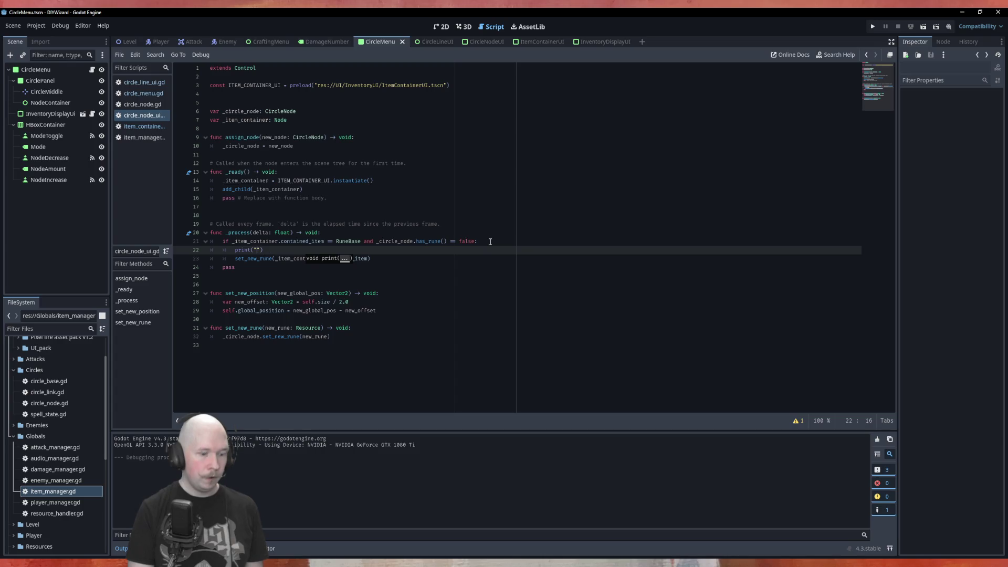
pyautogui.write('Detected vali')
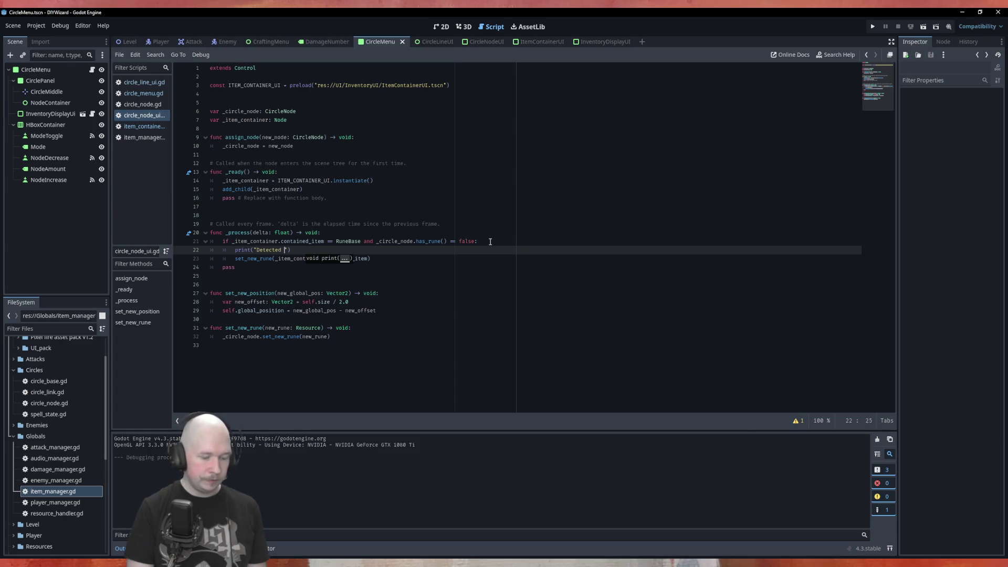
pyautogui.write('d new rune targ')
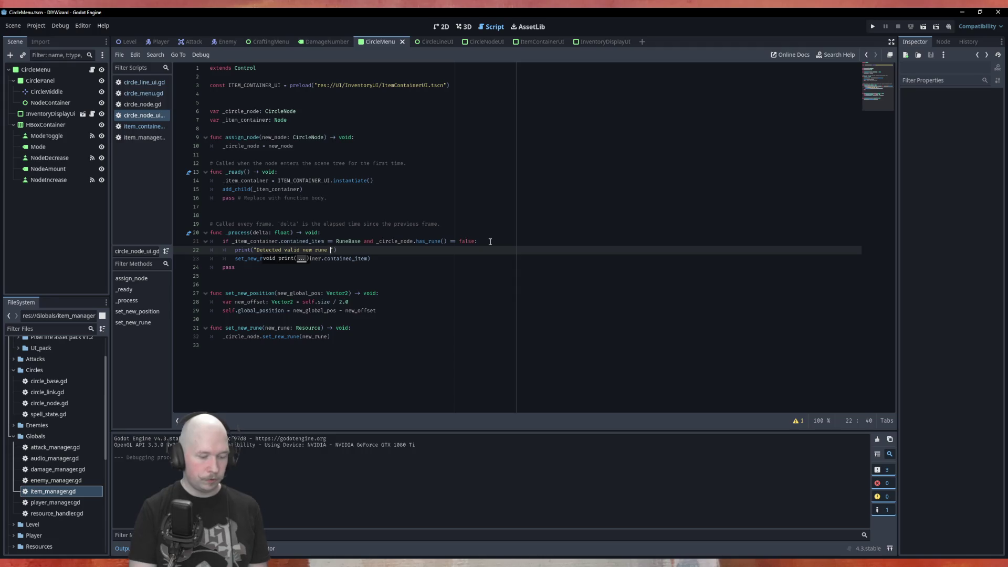
pyautogui.write('et')
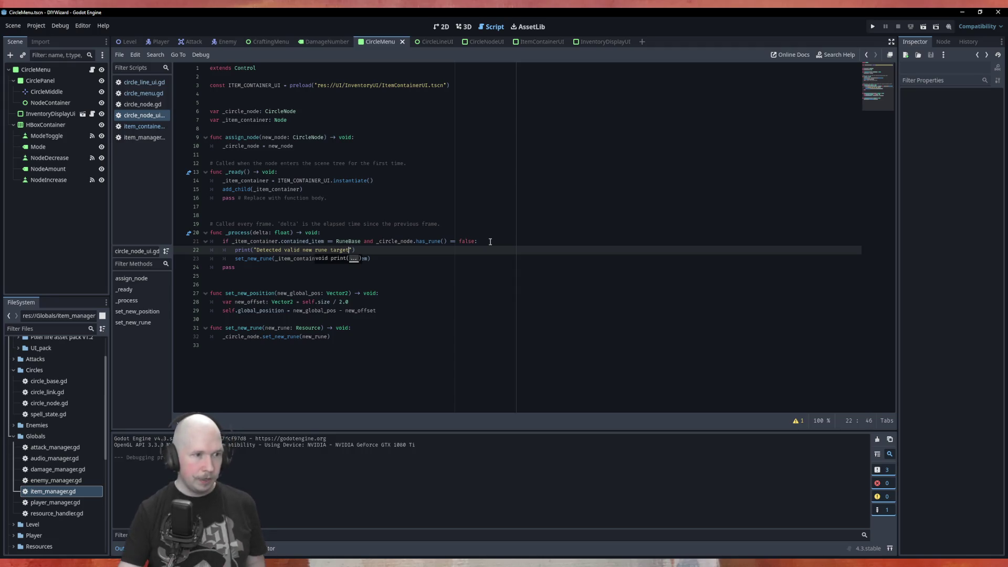
# Make set_new_rune first print "Attempting rune insertion", then save the script and run the game
pyautogui.click(374, 331)
pyautogui.press('Return')
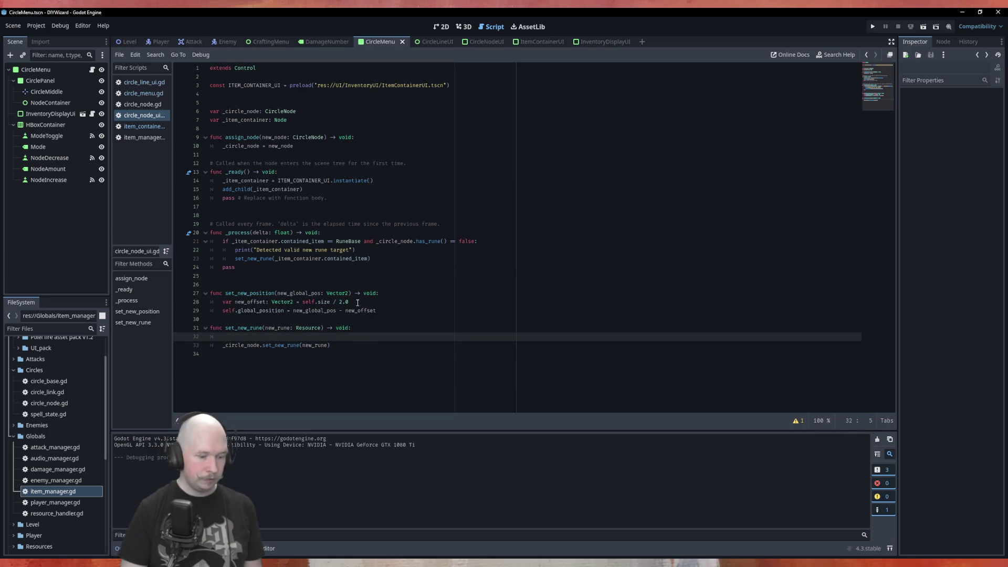
pyautogui.write('print')
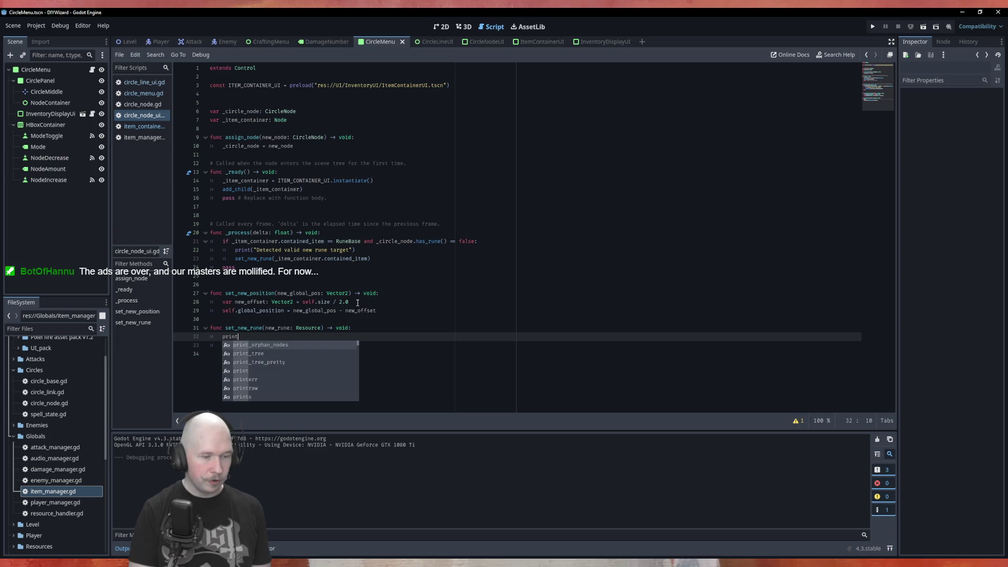
pyautogui.write('("')
pyautogui.write('Attempting ')
pyautogui.write('ruine')
pyautogui.press('BackSpace')
pyautogui.press('BackSpace')
pyautogui.press('BackSpace')
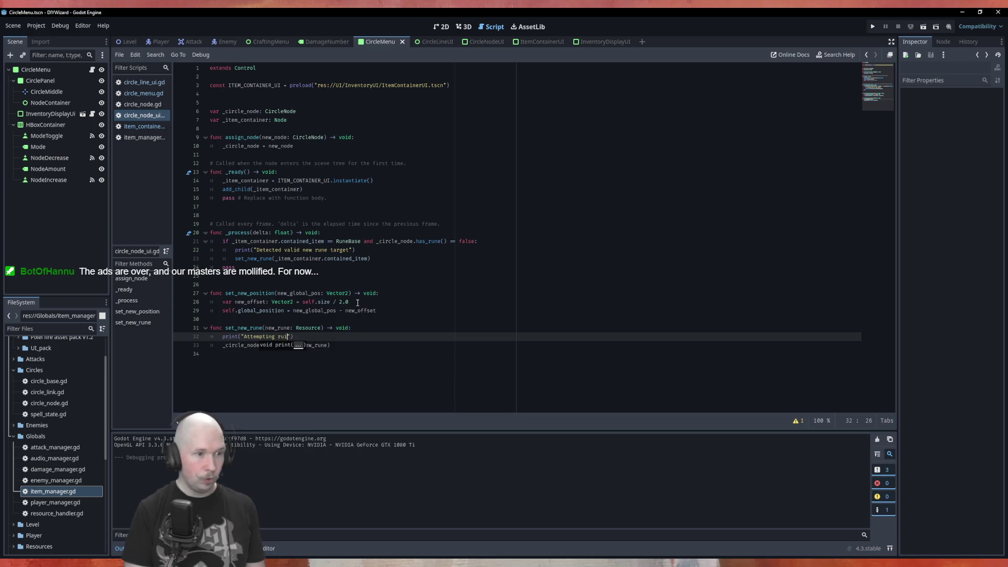
pyautogui.write('ne inse')
pyautogui.write('rtion')
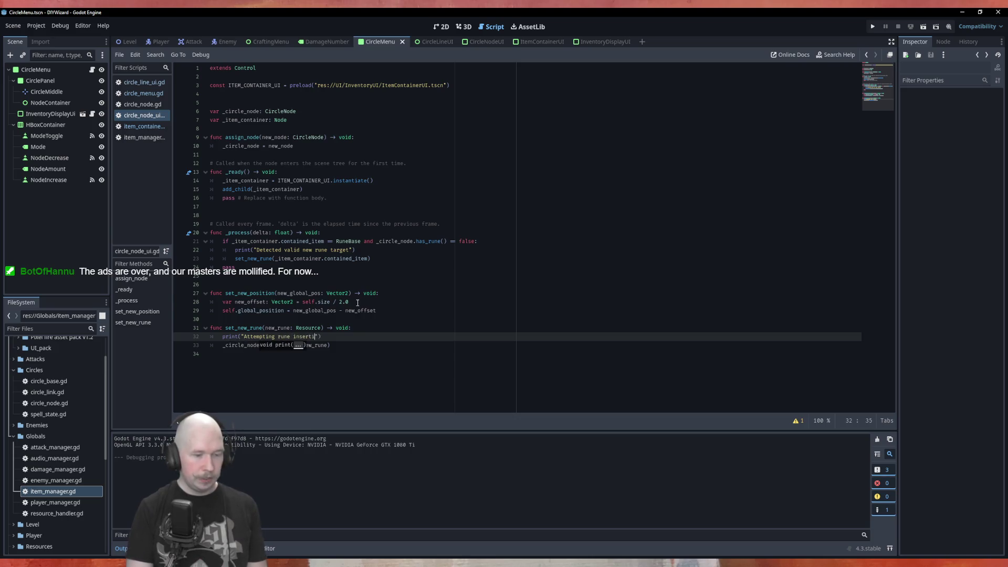
pyautogui.hotkey('ctrl', 's')
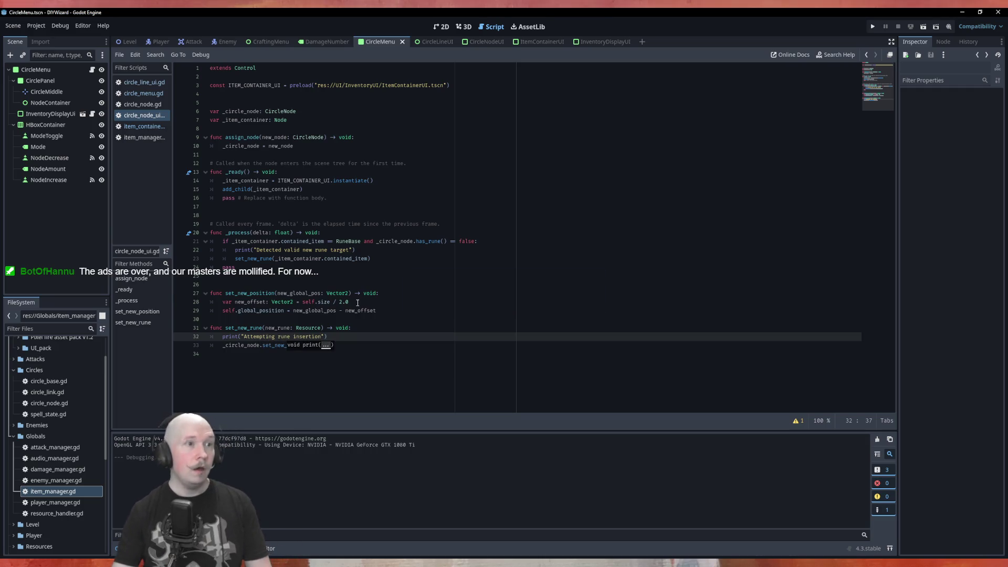
pyautogui.press('F5')
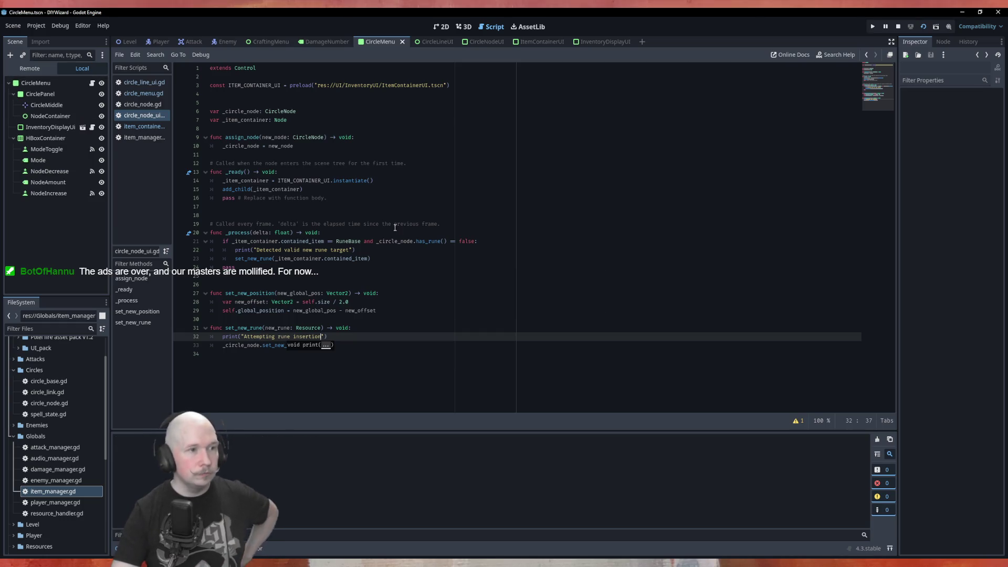
pyautogui.moveTo(546, 171); pyautogui.dragTo(416, 197)
pyautogui.moveTo(546, 213)
pyautogui.mouseDown()
pyautogui.moveTo(501, 260)
pyautogui.moveTo(478, 257)
pyautogui.mouseUp()
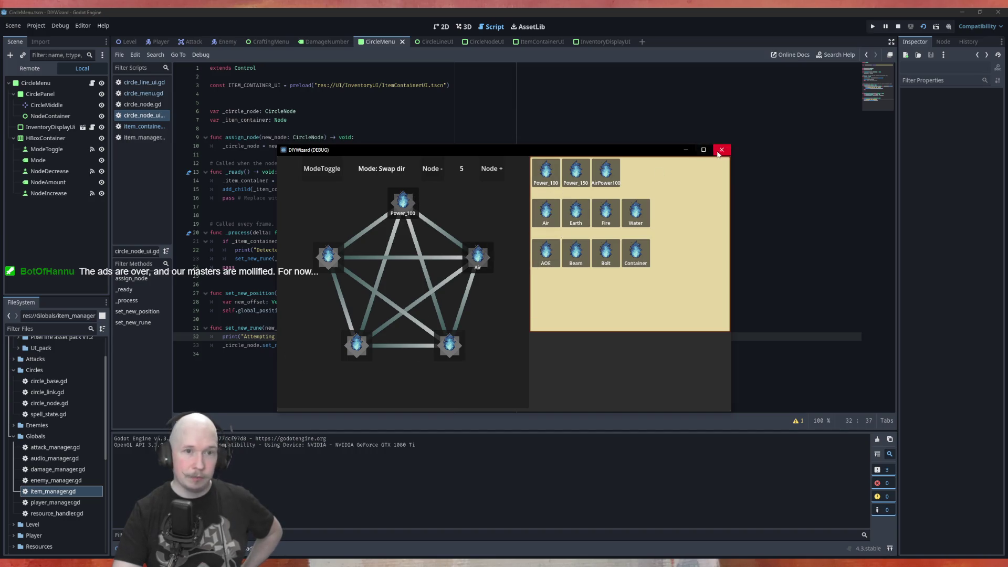
pyautogui.click(722, 150)
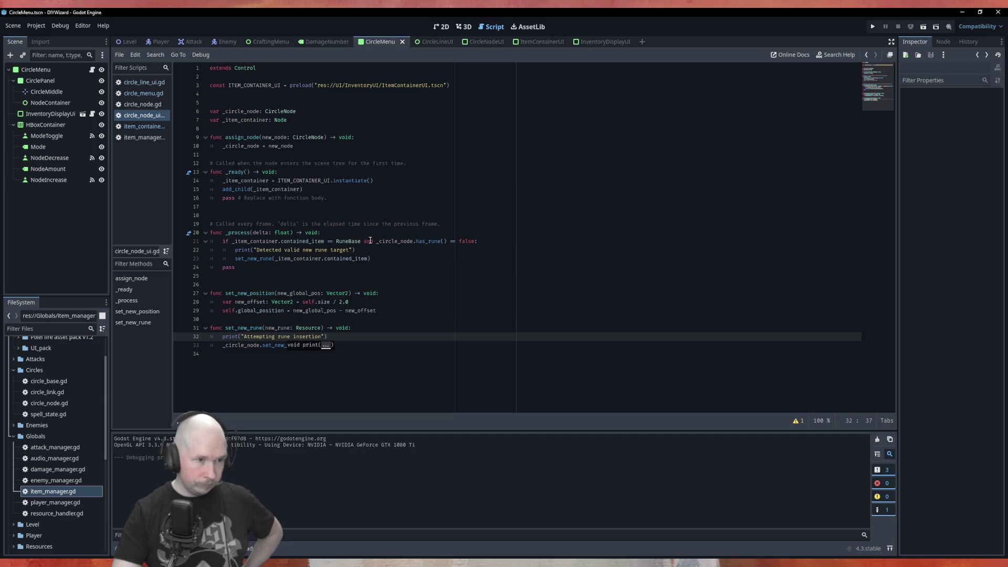
pyautogui.doubleClick(369, 241)
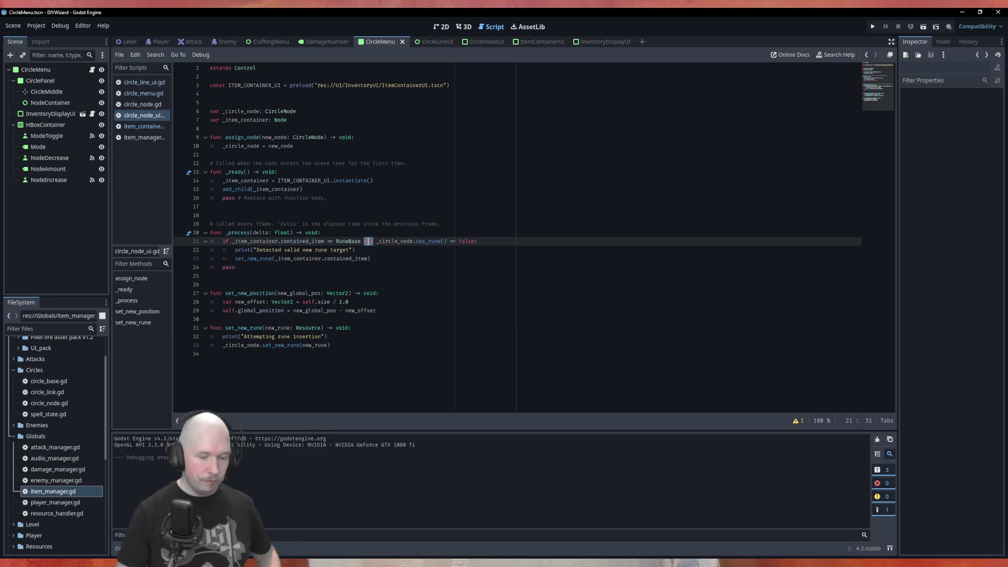
# Split the combined condition so the has_rune check becomes its own nested if, indenting its body
pyautogui.press('BackSpace')
pyautogui.write(':')
pyautogui.press('Return')
pyautogui.write('if')
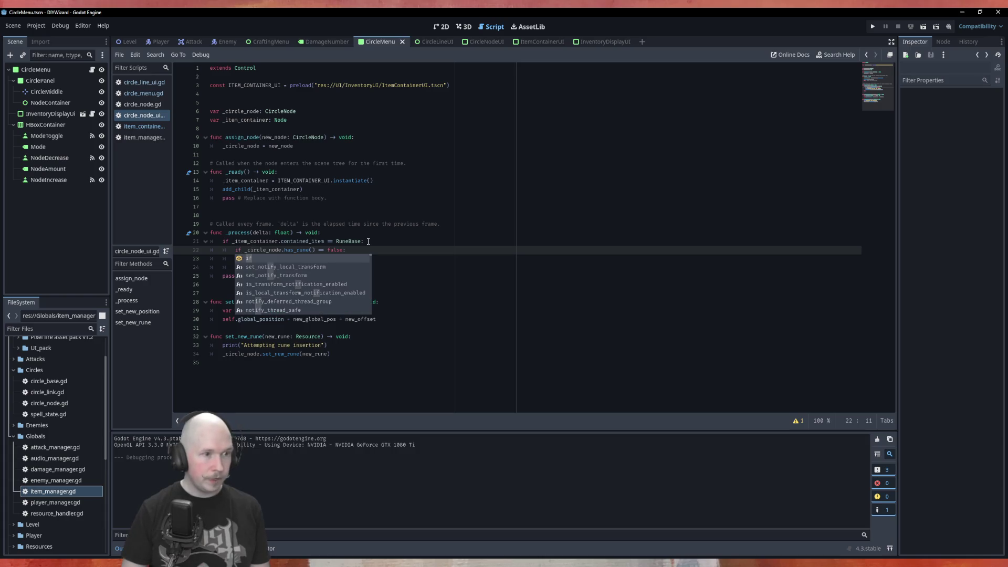
pyautogui.press('Escape')
pyautogui.press('Down')
pyautogui.press('Tab')
pyautogui.press('Down')
pyautogui.press('Tab')
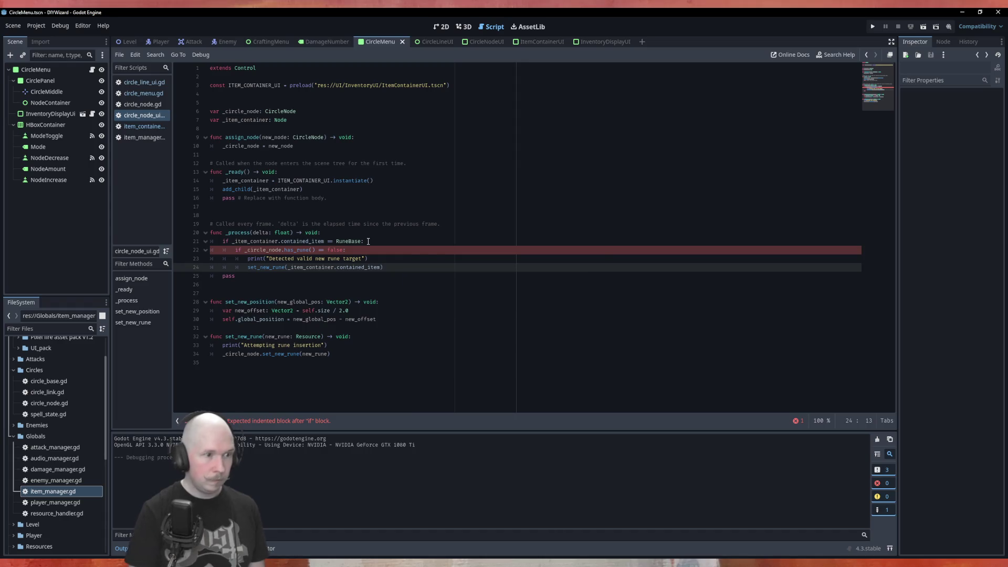
pyautogui.press('Up')
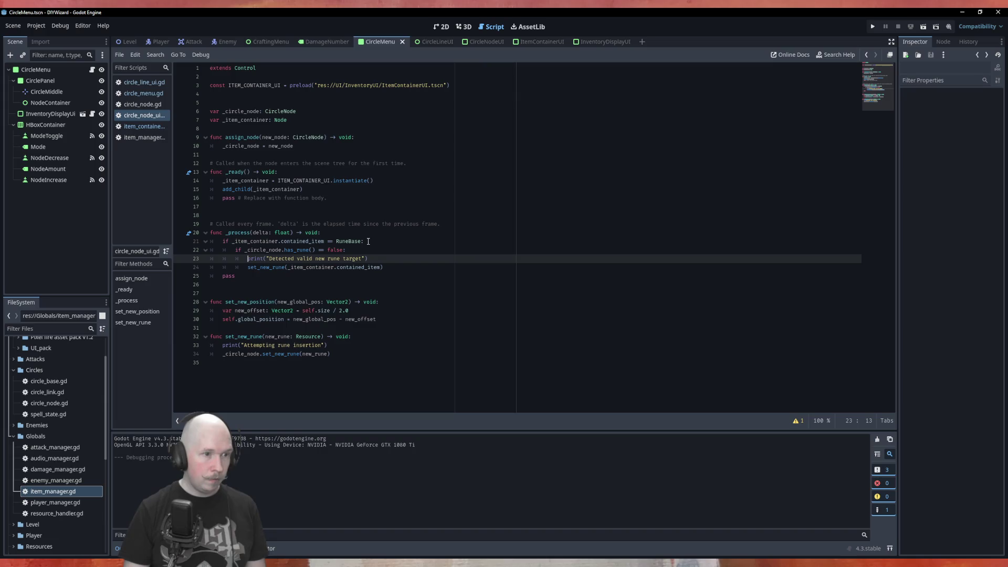
pyautogui.press('Up')
pyautogui.press('Up')
# Add print("Detected valid rune to insert") under the RuneBase check, save, and run the project
pyautogui.press('Return')
pyautogui.write('rint("Detected valid rune')
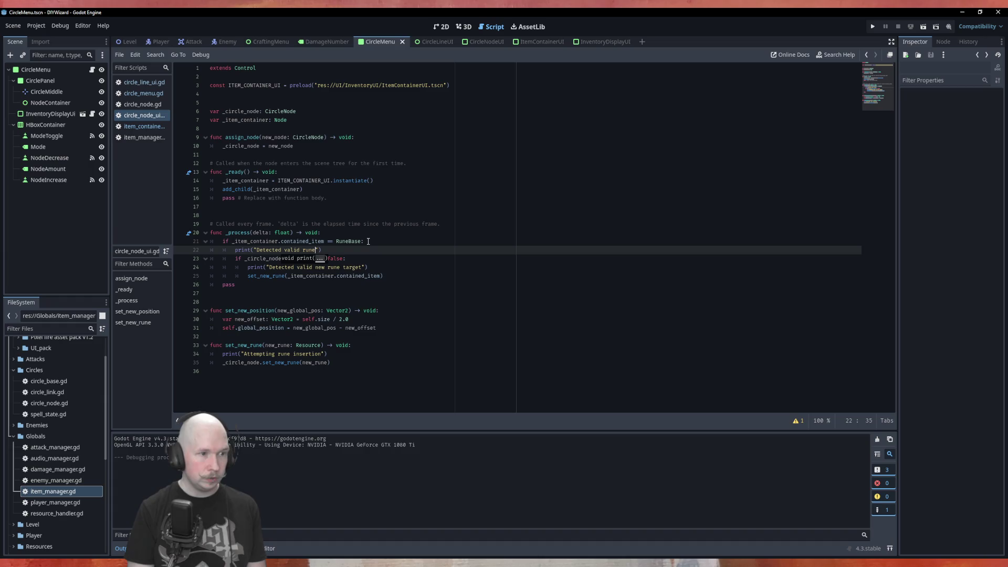
pyautogui.write(' to inster')
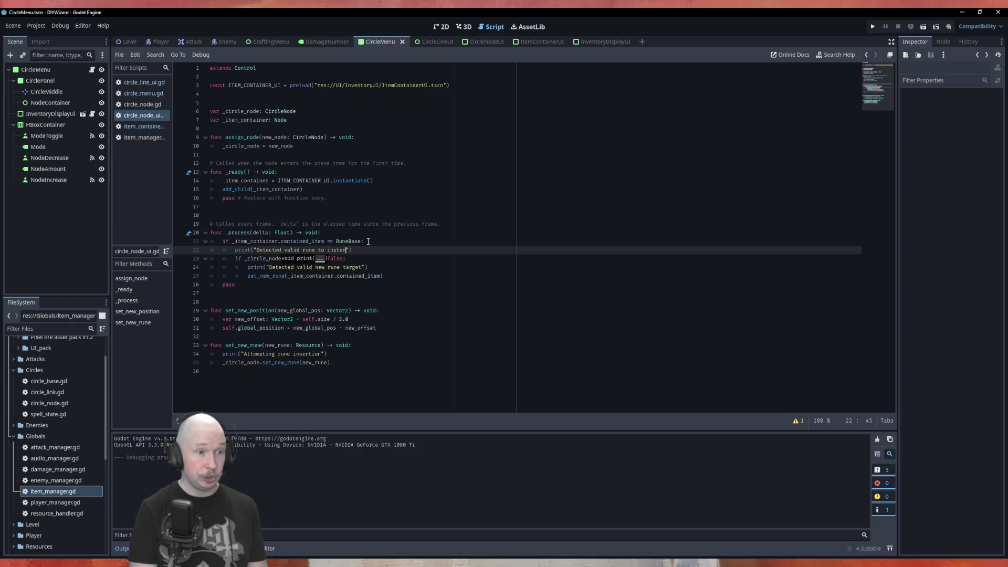
pyautogui.press('BackSpace')
pyautogui.press('BackSpace')
pyautogui.press('BackSpace')
pyautogui.write('ert')
pyautogui.hotkey('ctrl', 's')
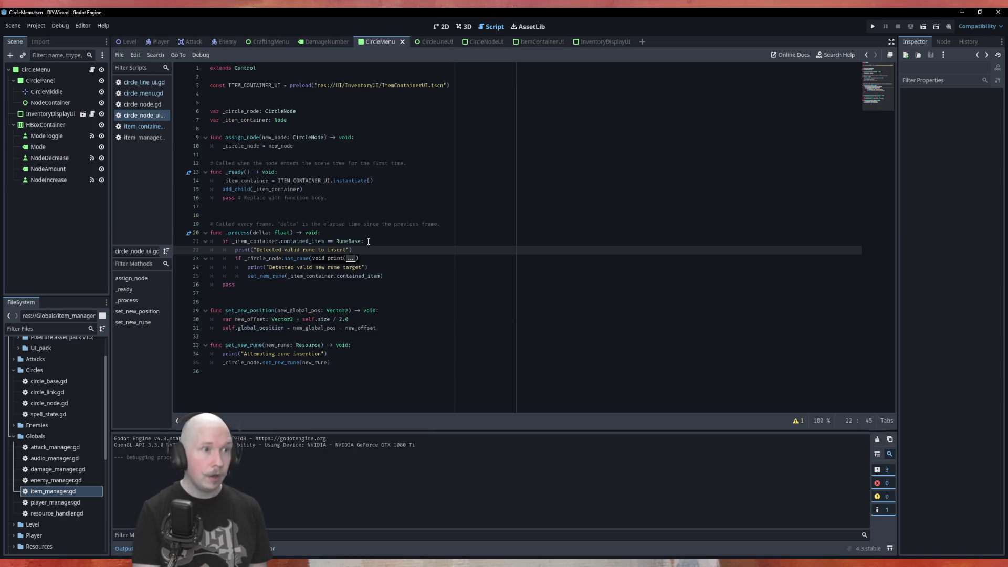
pyautogui.press('F5')
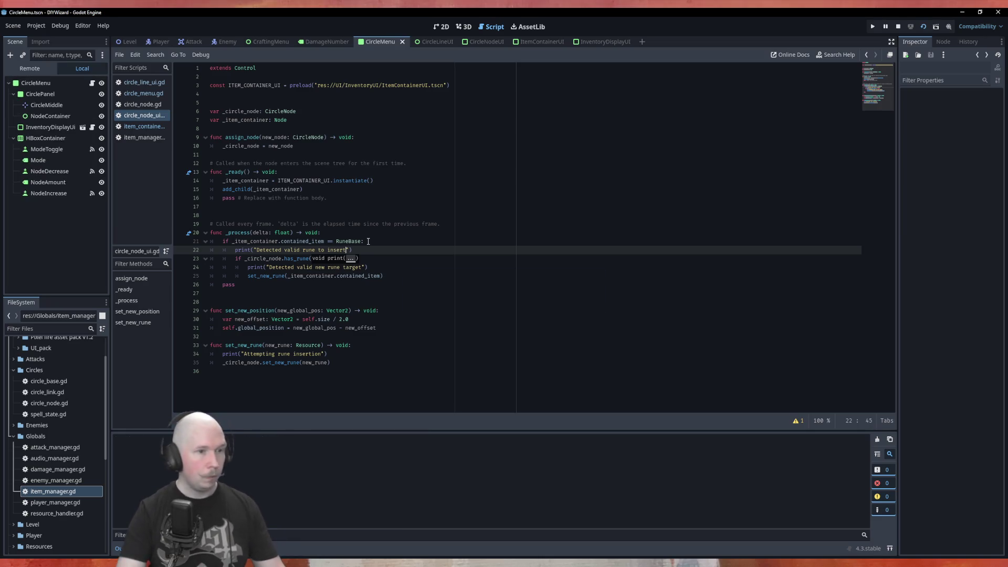
# Drop the Air and Power_100 runes onto circle nodes, close the game, and return to line 23
pyautogui.moveTo(546, 212); pyautogui.dragTo(478, 257)
pyautogui.moveTo(546, 172)
pyautogui.mouseDown()
pyautogui.moveTo(490, 196)
pyautogui.moveTo(403, 206)
pyautogui.mouseUp()
pyautogui.click(721, 150)
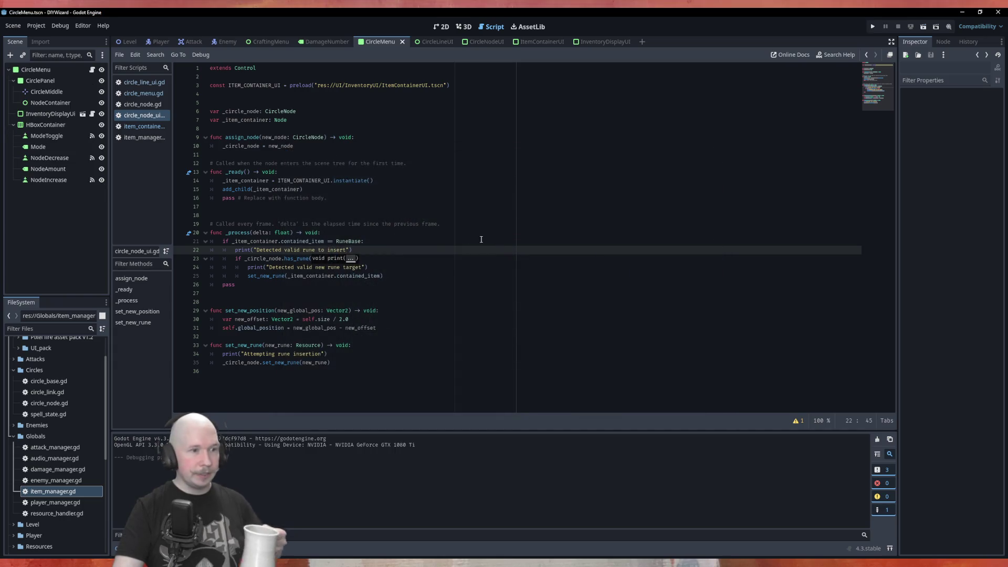
pyautogui.click(488, 258)
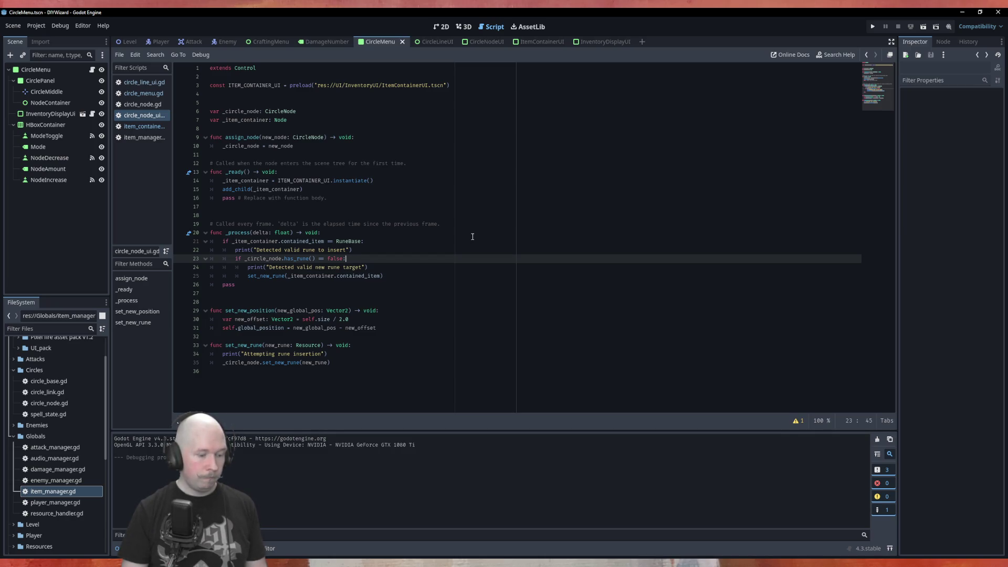
# Move the has_rune() == false check outside the RuneBase check, re-indenting the print lines
pyautogui.hotkey('shift', 'Tab')
pyautogui.hotkey('alt', 'Up')
pyautogui.hotkey('alt', 'Up')
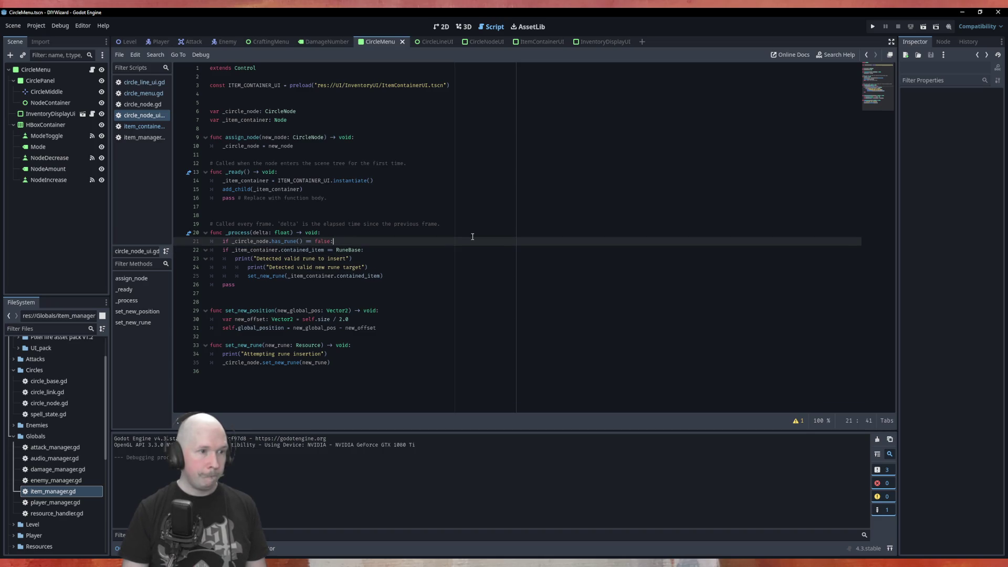
pyautogui.press('Down')
pyautogui.hotkey('alt', 'Down')
pyautogui.press('Tab')
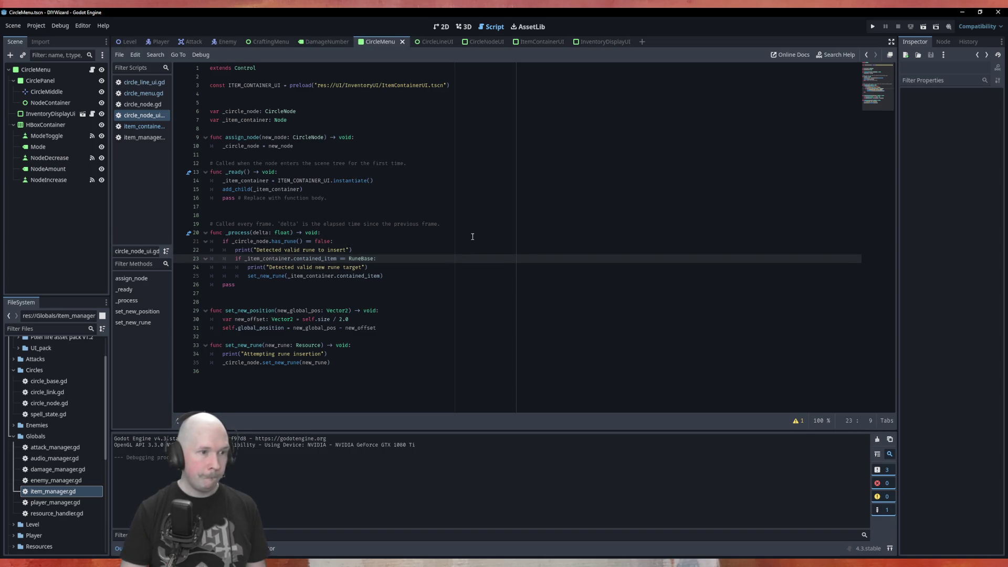
pyautogui.hotkey('alt', 'Up')
pyautogui.press('Down')
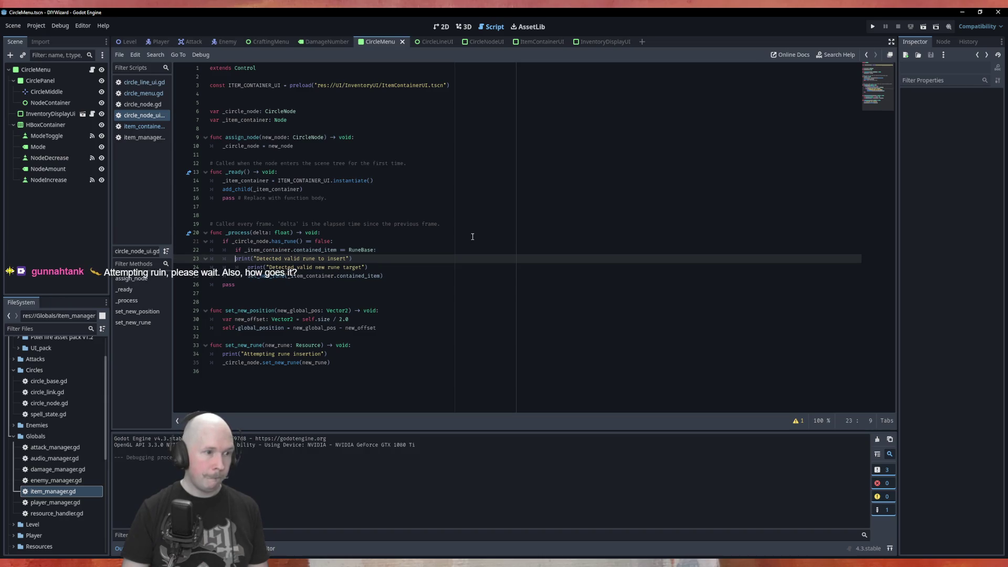
pyautogui.press('Tab')
pyautogui.press('Down')
pyautogui.hotkey('alt', 'Up')
pyautogui.hotkey('alt', 'Up')
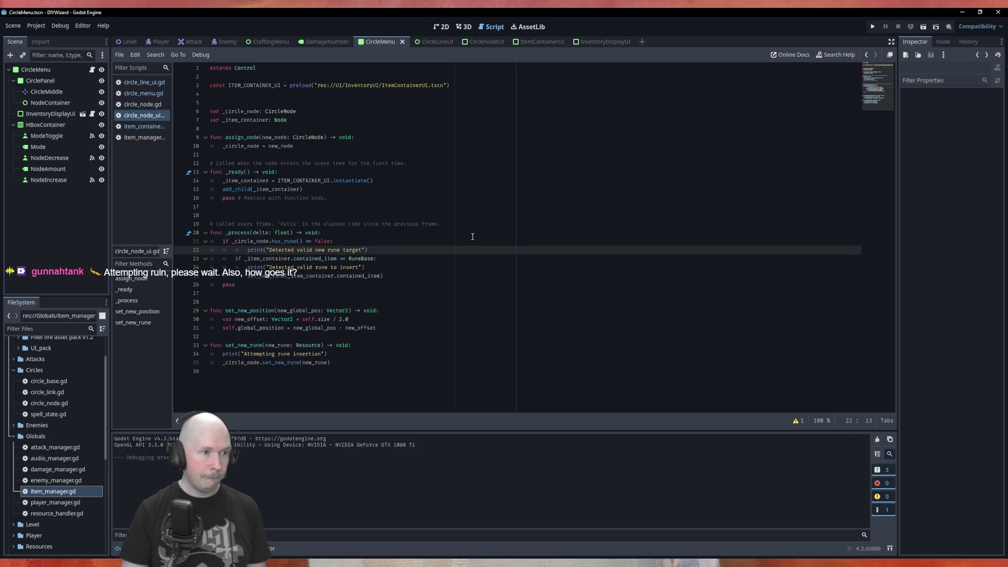
pyautogui.hotkey('shift', 'Tab')
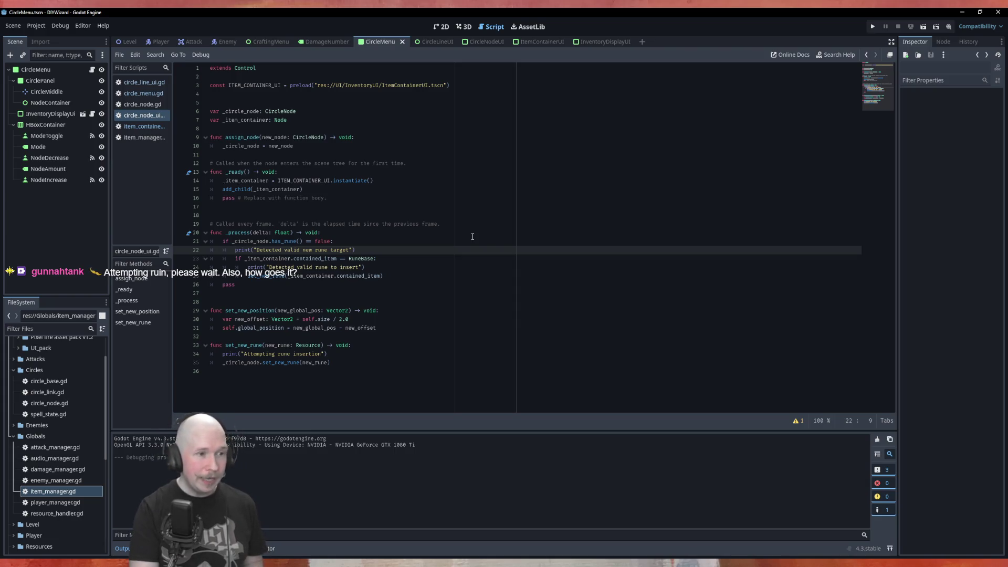
# Delete the leftover pass line and run the project to test the reordered checks
pyautogui.press('Down')
pyautogui.press('Down')
pyautogui.press('Down')
pyautogui.hotkey('shift', 'Home')
pyautogui.press('BackSpace')
pyautogui.press('BackSpace')
pyautogui.press('BackSpace')
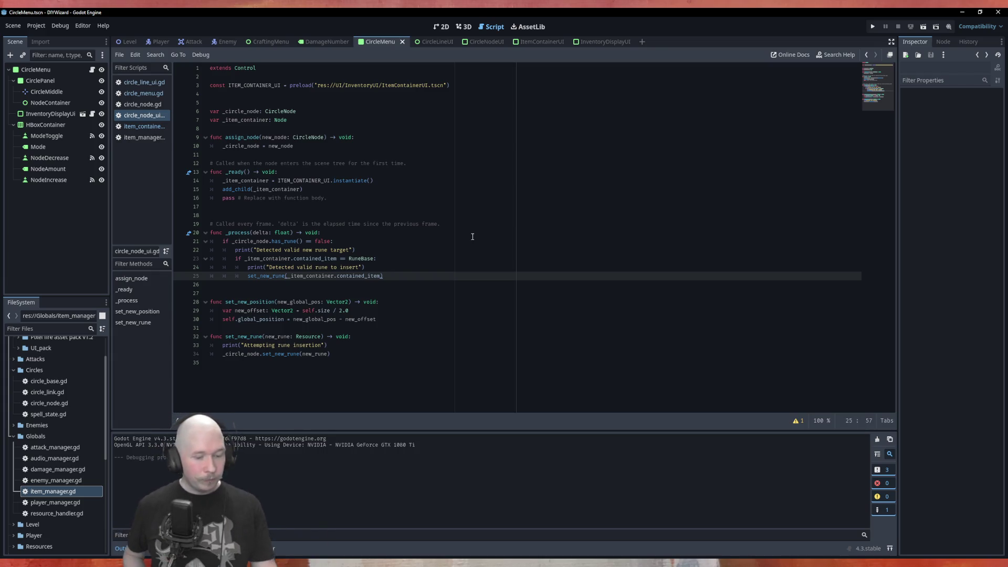
pyautogui.press('F5')
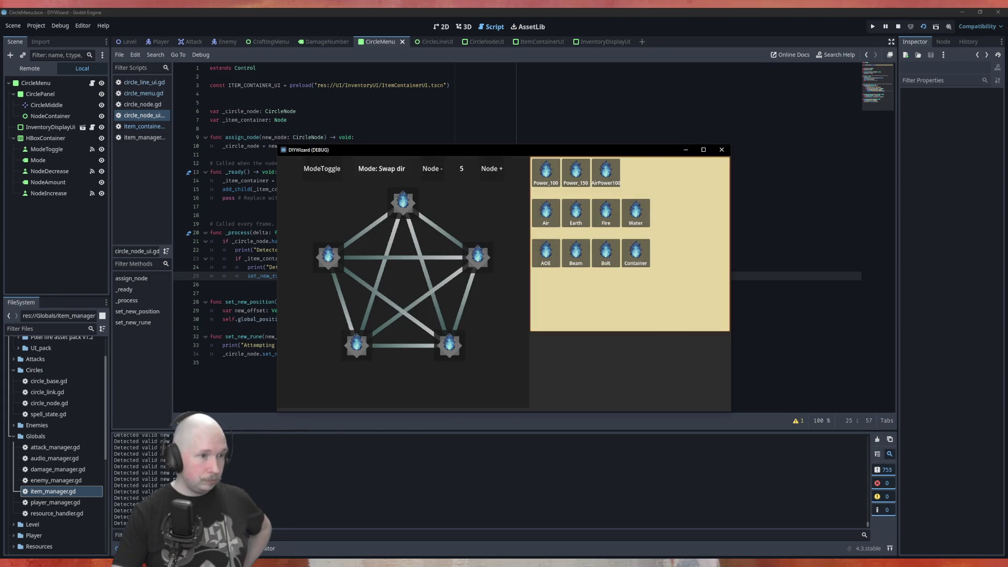
# Close the test game and move the RuneBase check line above the has_rune check
pyautogui.click(722, 150)
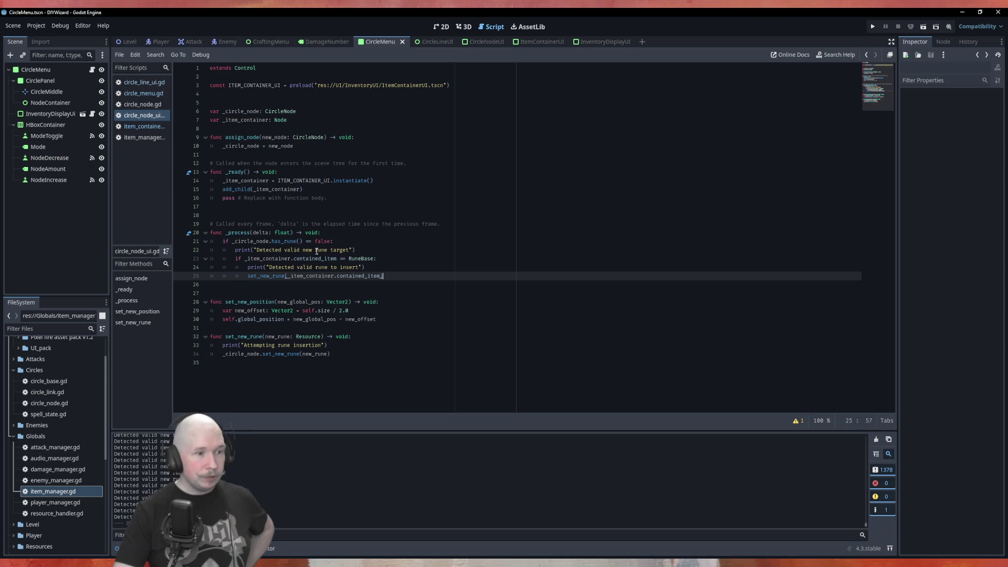
pyautogui.moveTo(331, 241); pyautogui.dragTo(233, 241)
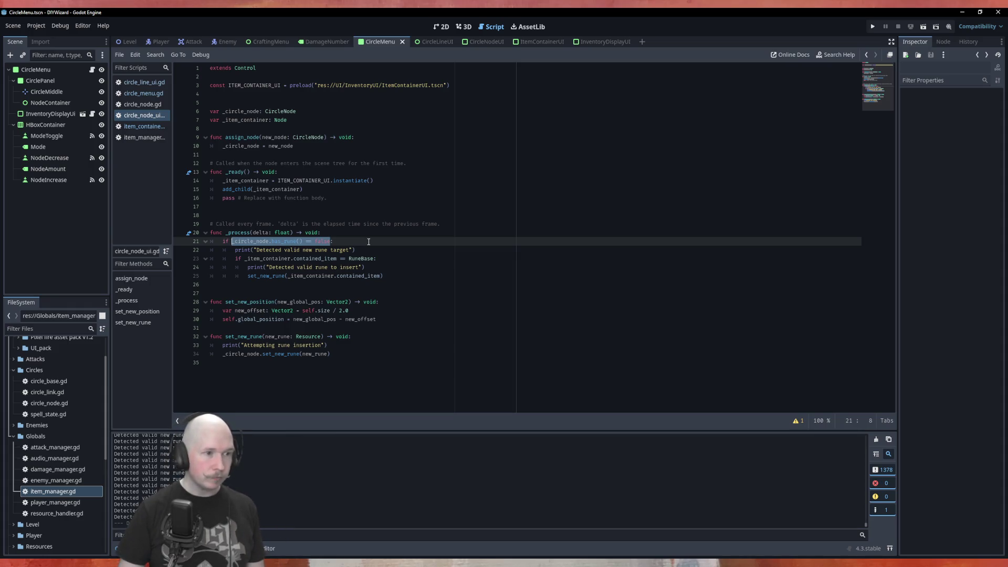
pyautogui.hotkey('alt', 'Down')
pyautogui.hotkey('alt', 'Down')
pyautogui.hotkey('alt', 'Up')
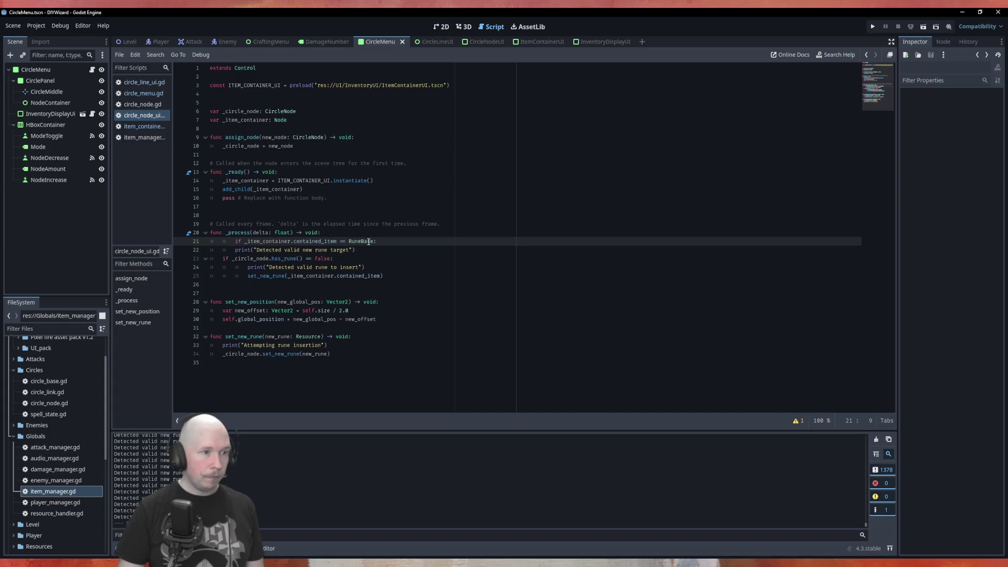
# Nest has_rune() == false under the RuneBase check, with "Detected valid rune to insert" printed on line 22
pyautogui.hotkey('shift', 'Tab')
pyautogui.press('Down')
pyautogui.hotkey('alt', 'Down')
pyautogui.hotkey('alt', 'Up')
pyautogui.hotkey('alt', 'Down')
pyautogui.press('Tab')
pyautogui.press('Down')
pyautogui.hotkey('alt', 'Up')
pyautogui.hotkey('alt', 'Up')
pyautogui.hotkey('shift', 'Tab')
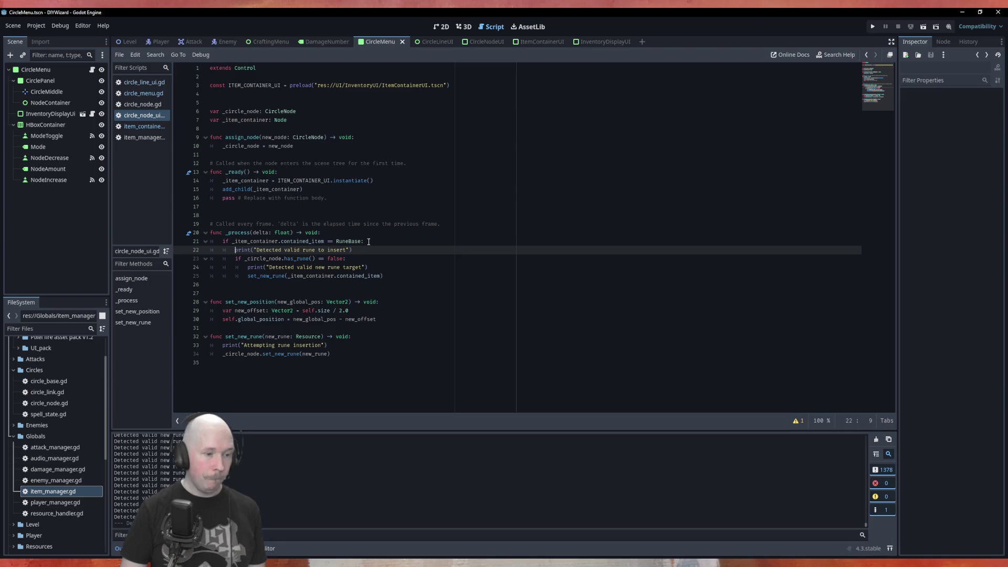
pyautogui.click(392, 224)
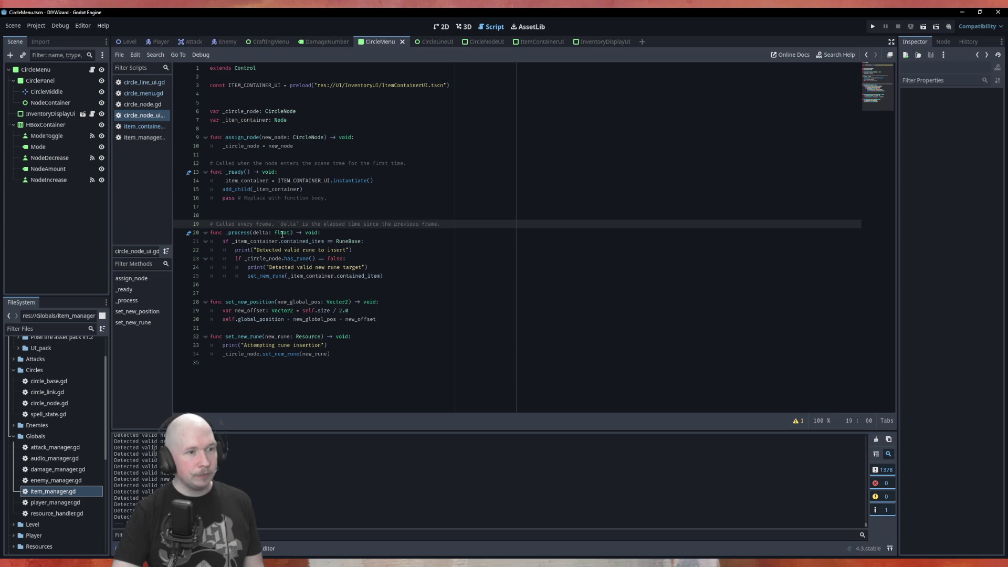
pyautogui.press('Down')
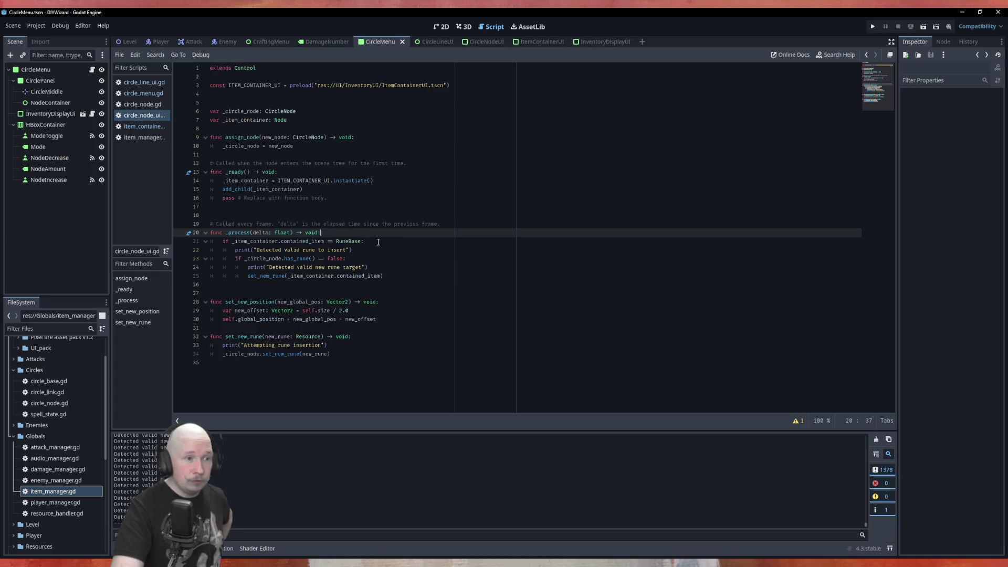
pyautogui.click(395, 286)
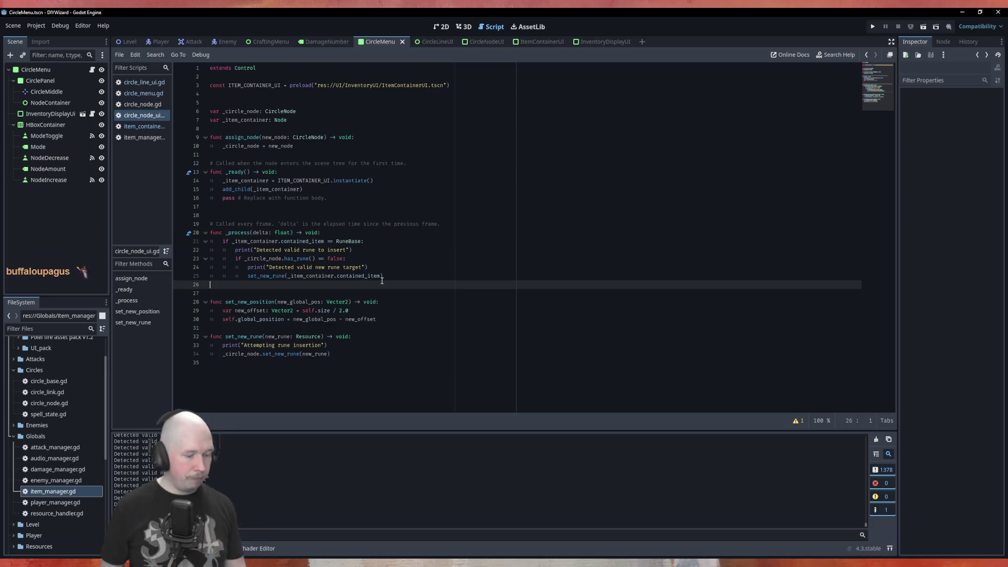
# Add an else branch printing "contained item : " + str( on line 26
pyautogui.press('Tab')
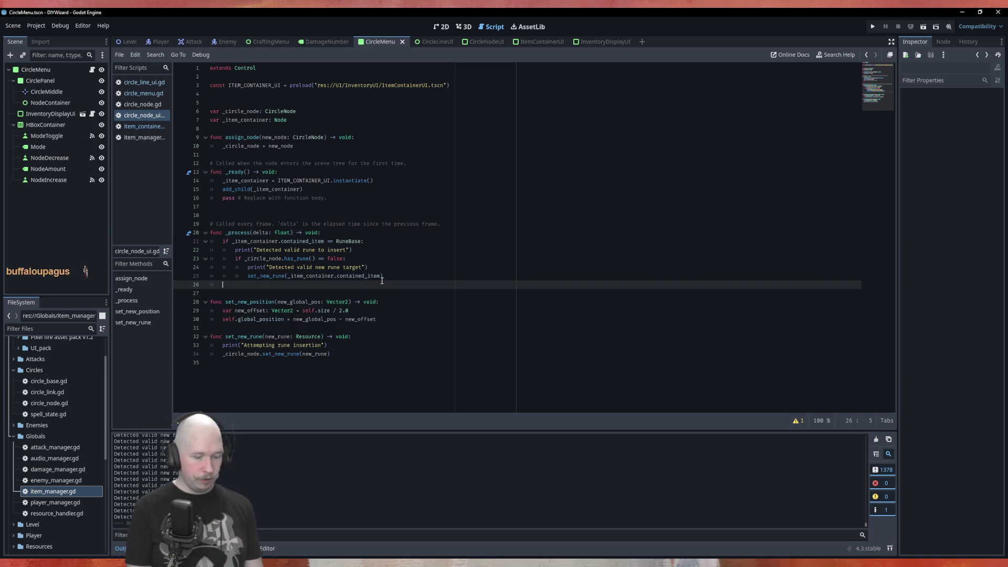
pyautogui.write('else:')
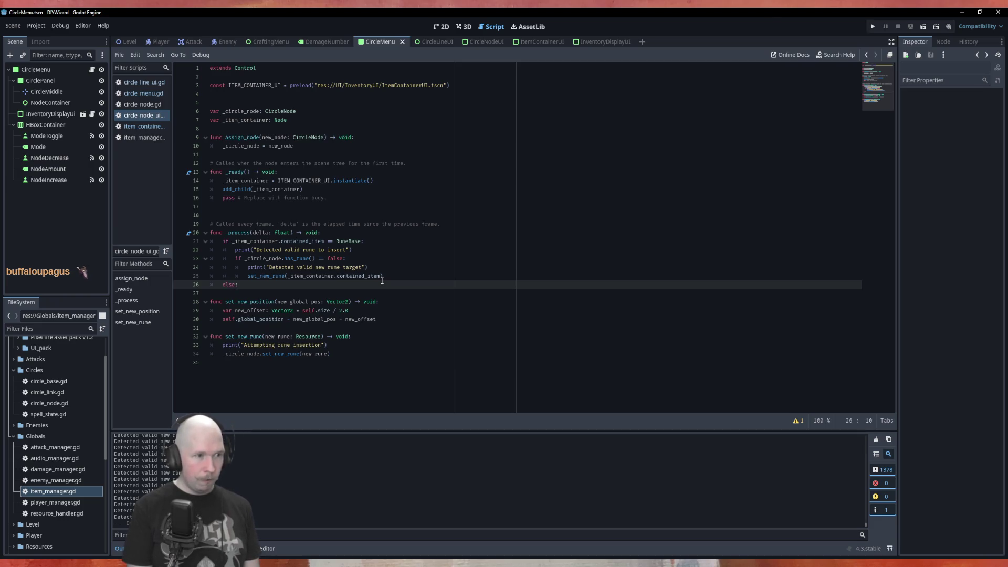
pyautogui.press('Return')
pyautogui.write('rint')
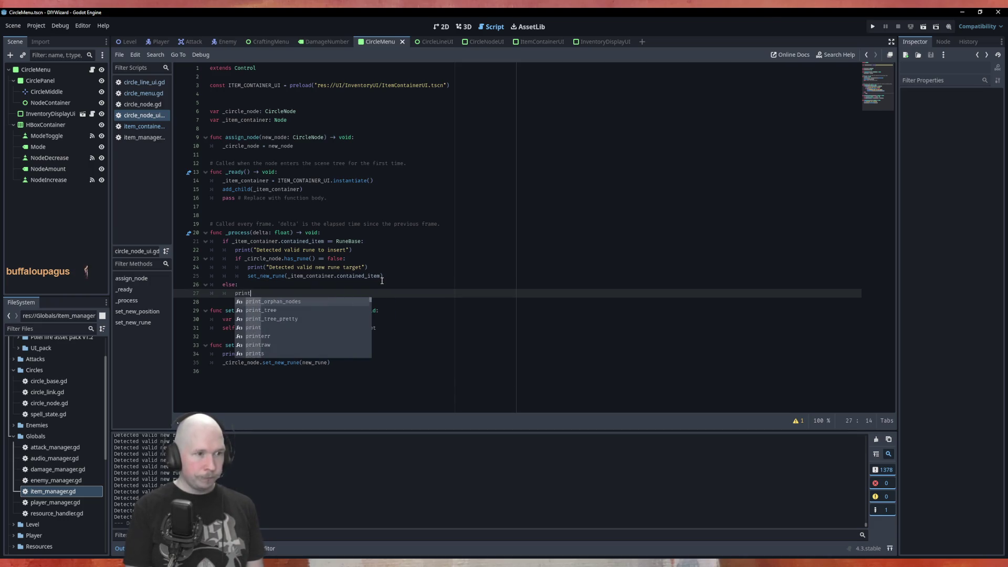
pyautogui.write('("contained item : " + ')
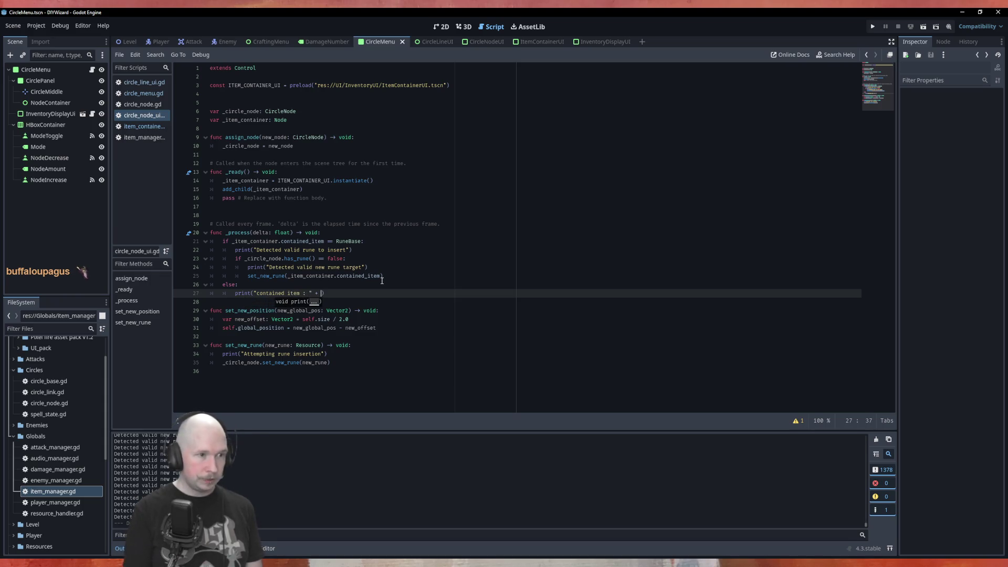
pyautogui.write('str(')
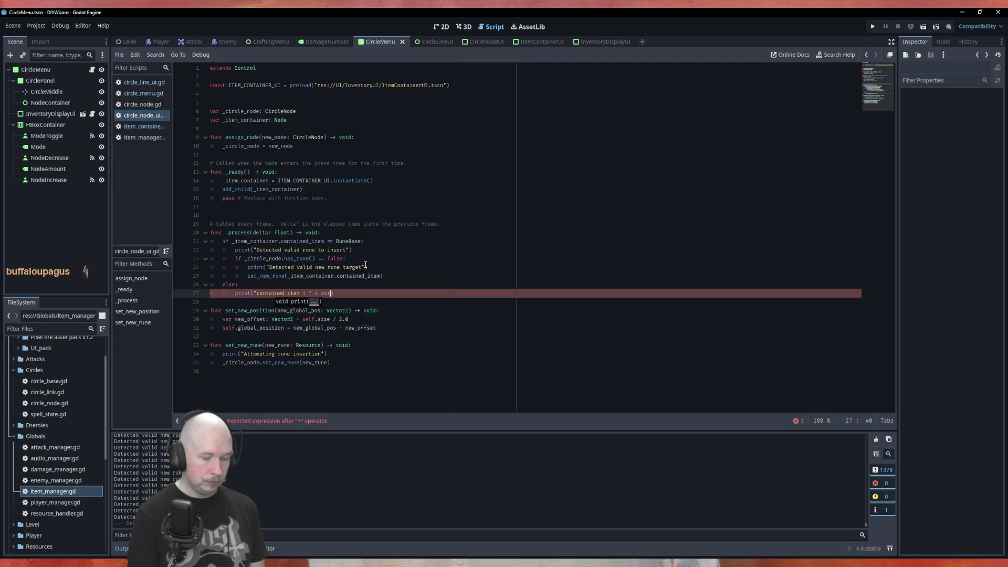
# Copy _item_container.contained_item from line 21 and place the cursor inside the empty str()
pyautogui.moveTo(324, 241)
pyautogui.mouseDown()
pyautogui.moveTo(230, 241)
pyautogui.moveTo(325, 242)
pyautogui.mouseUp()
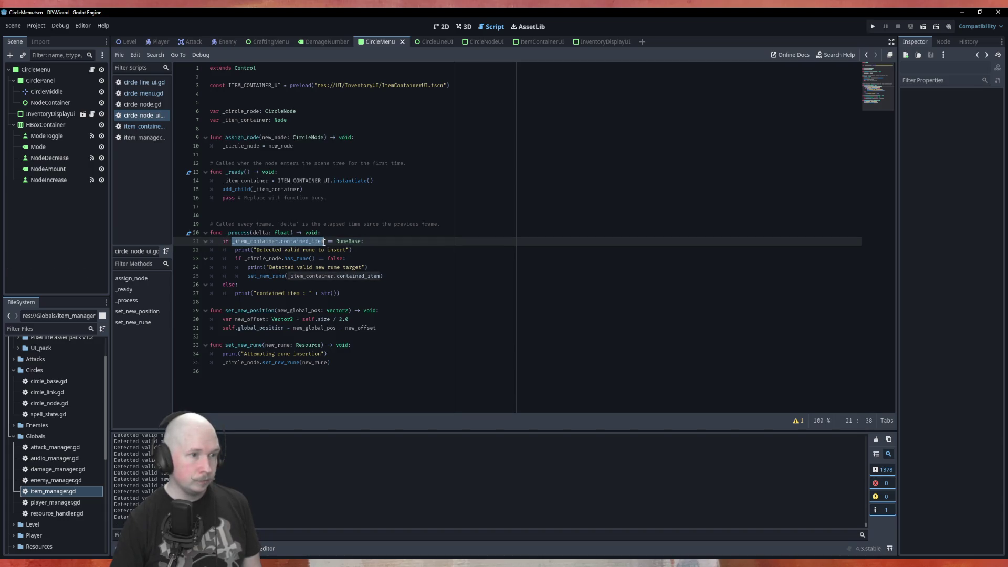
pyautogui.click(334, 293)
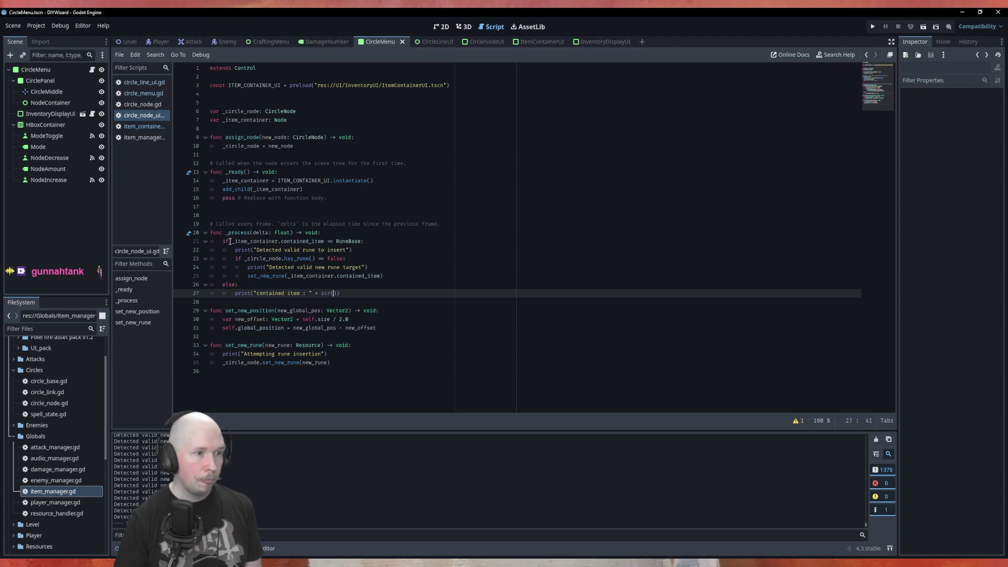
pyautogui.moveTo(232, 242); pyautogui.dragTo(326, 242)
pyautogui.hotkey('ctrl', 'c')
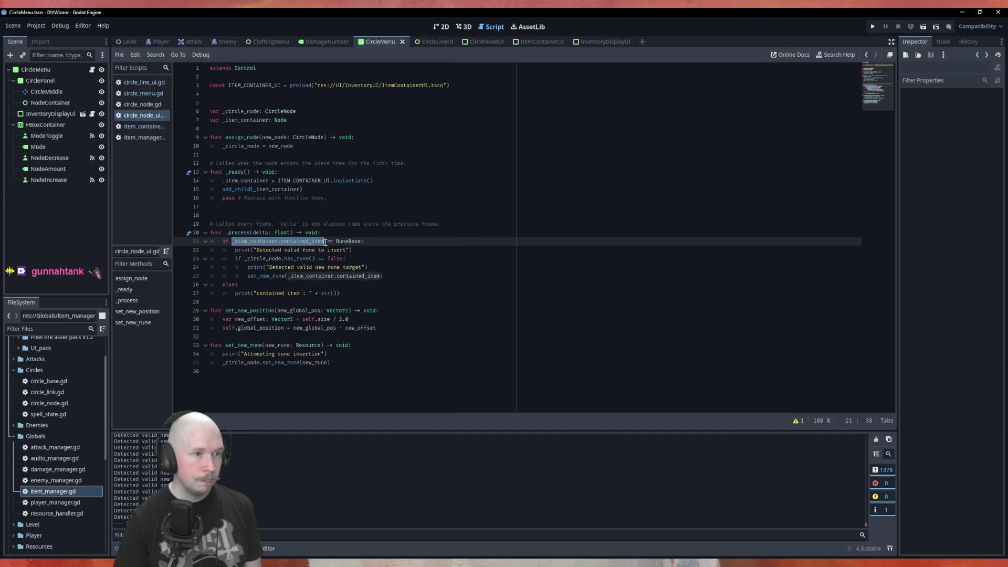
pyautogui.click(333, 294)
# Paste the contained item into str(), drop the Air rune on the top circle node, and pause
pyautogui.hotkey('ctrl', 'v')
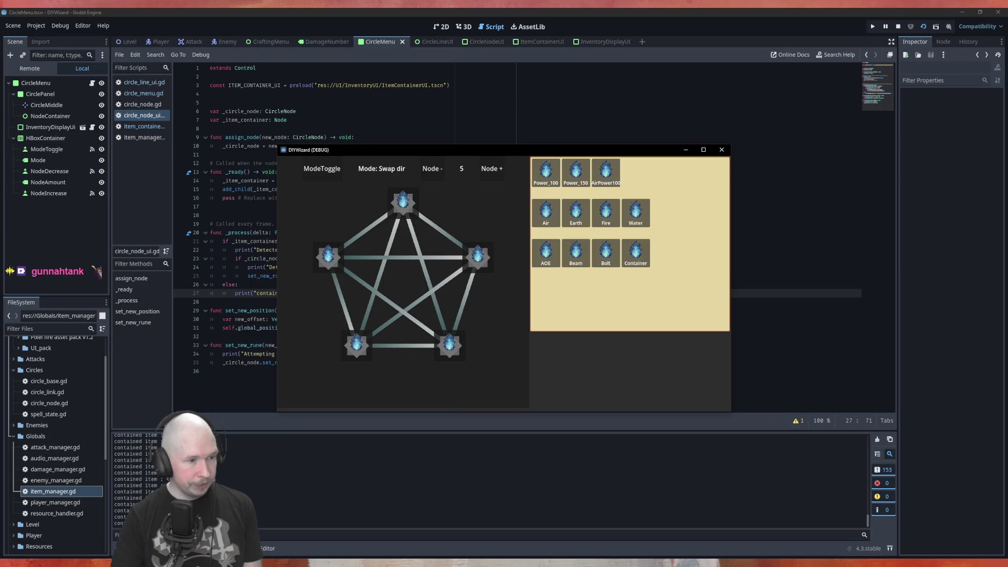
pyautogui.moveTo(556, 216)
pyautogui.mouseDown()
pyautogui.moveTo(429, 215)
pyautogui.moveTo(402, 203)
pyautogui.mouseUp()
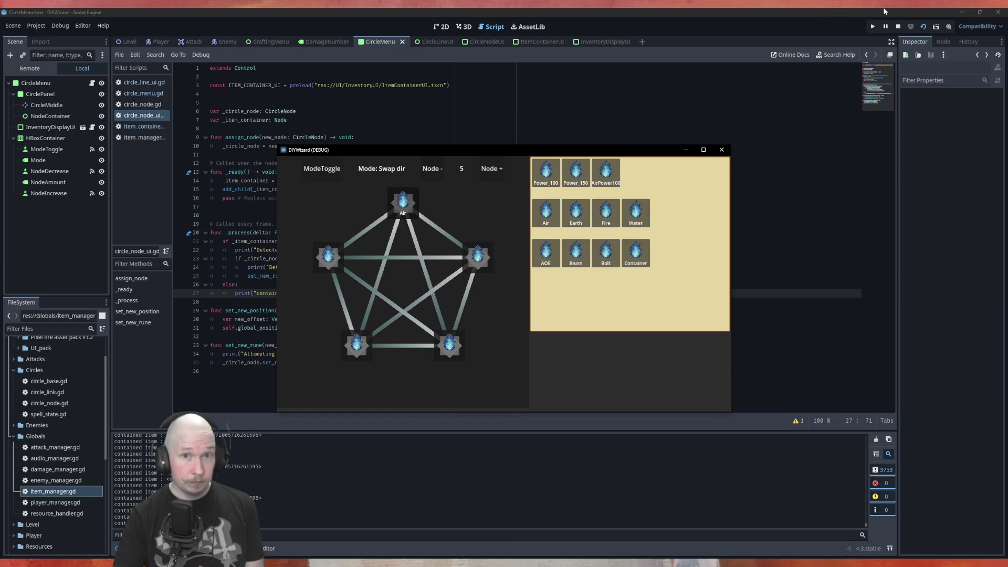
pyautogui.click(887, 26)
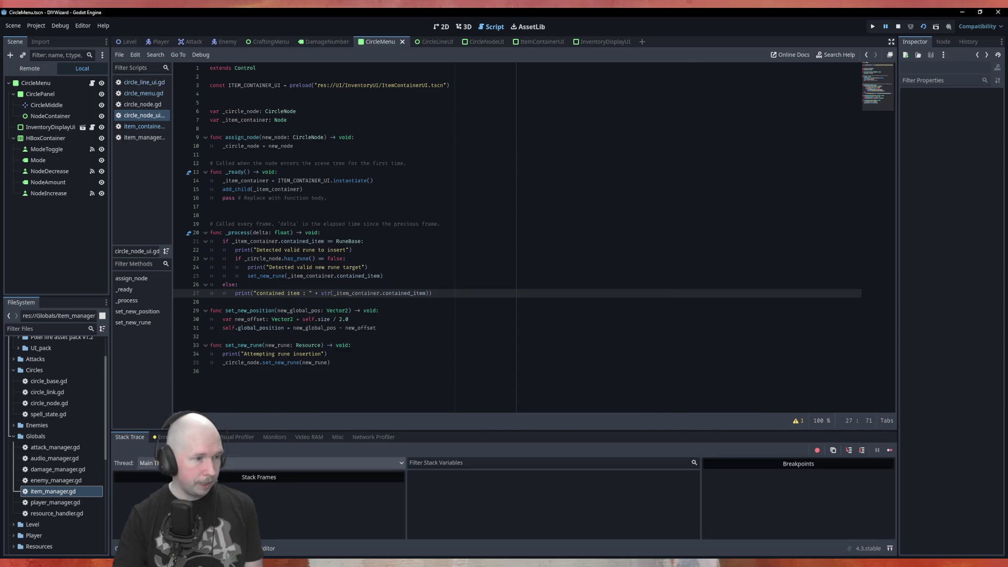
# Browse the debugger's Errors, Stack Trace, Profiler and Output panels and the Remote node tree
pyautogui.click(164, 438)
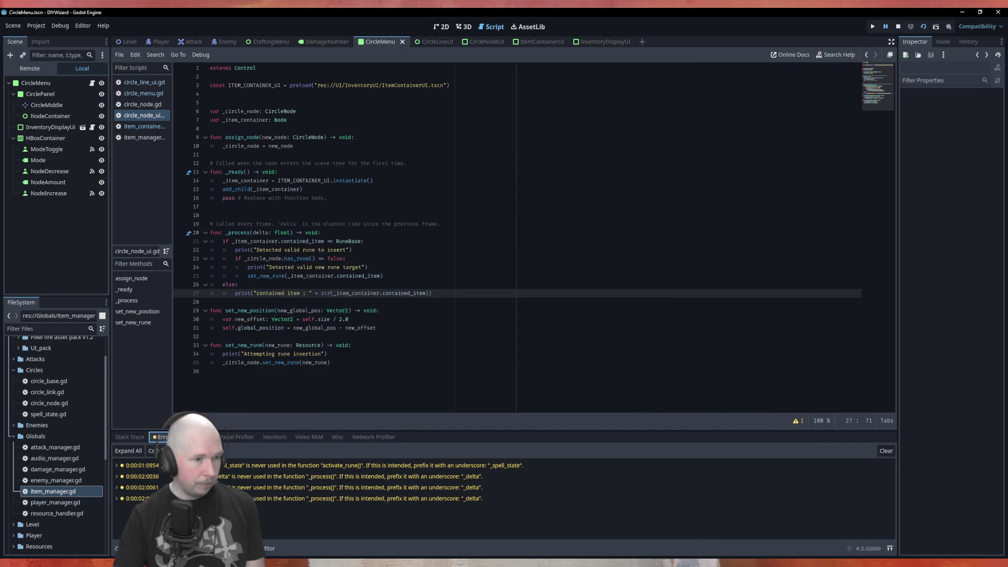
pyautogui.click(29, 69)
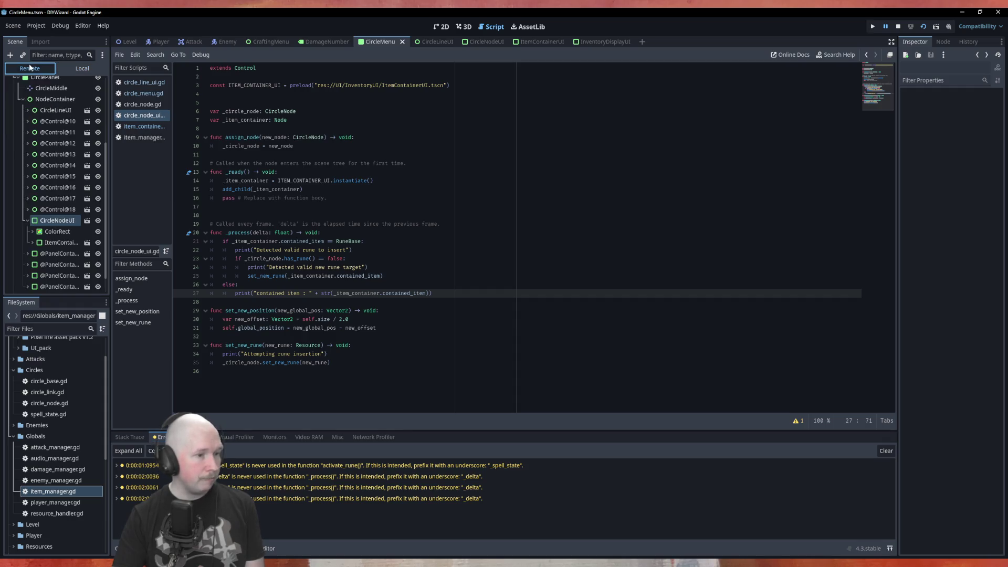
pyautogui.click(130, 437)
pyautogui.click(194, 437)
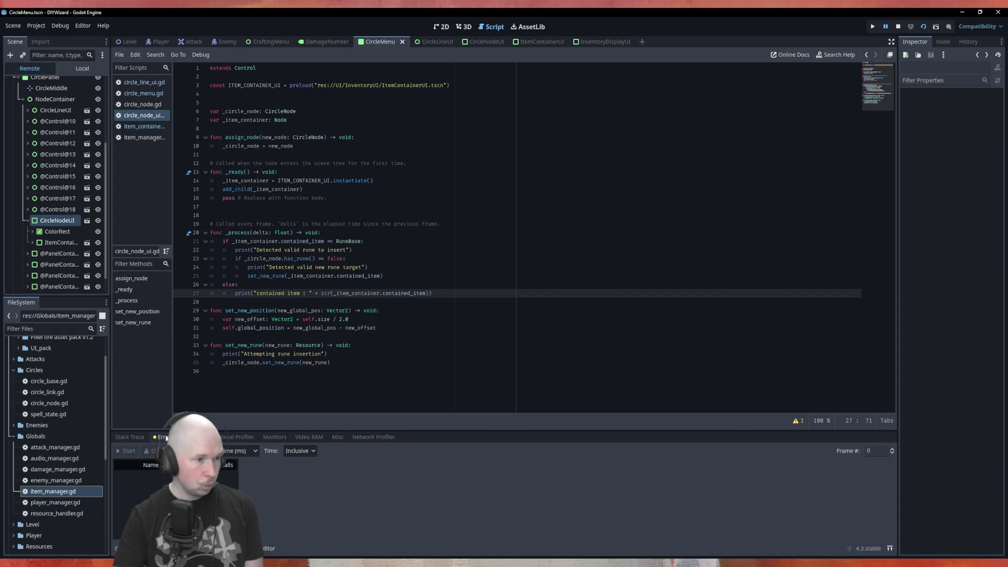
pyautogui.click(130, 437)
pyautogui.hotkey('alt', 'o')
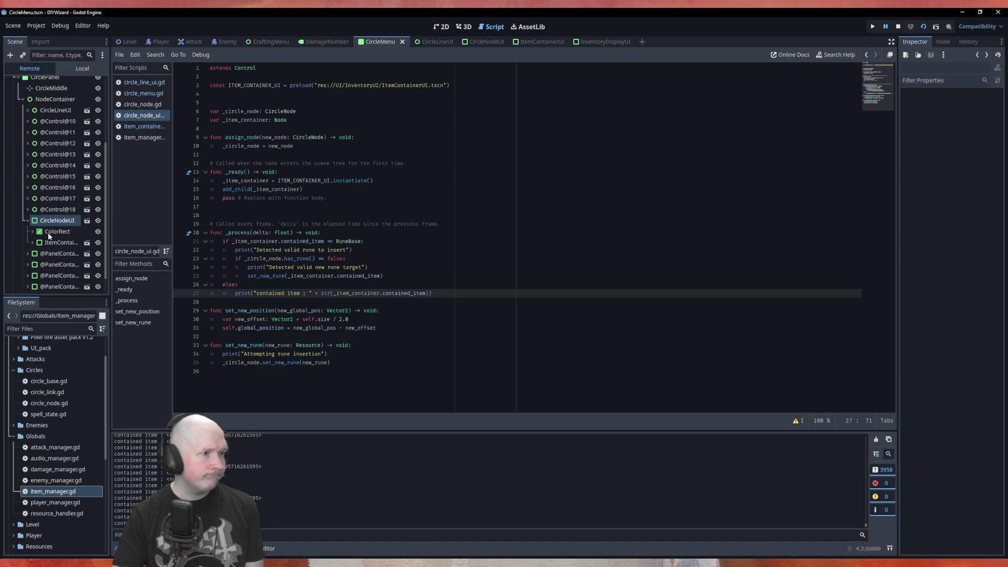
pyautogui.scroll(-2, 39, 247)
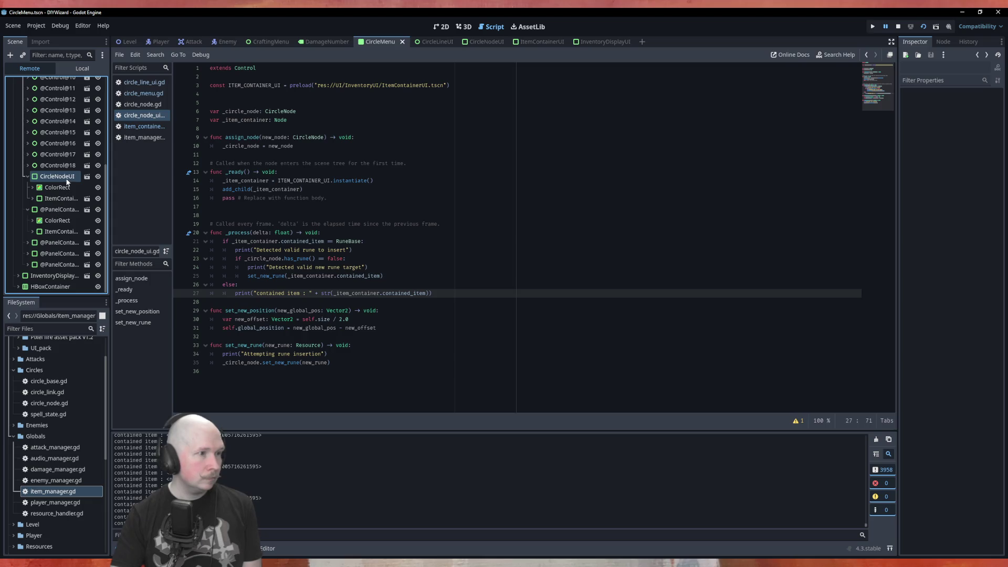
# Inspect the rune slot and CircleNodeUI item containers, finding TEST_filtration_air (Air) as the contained item
pyautogui.click(63, 213)
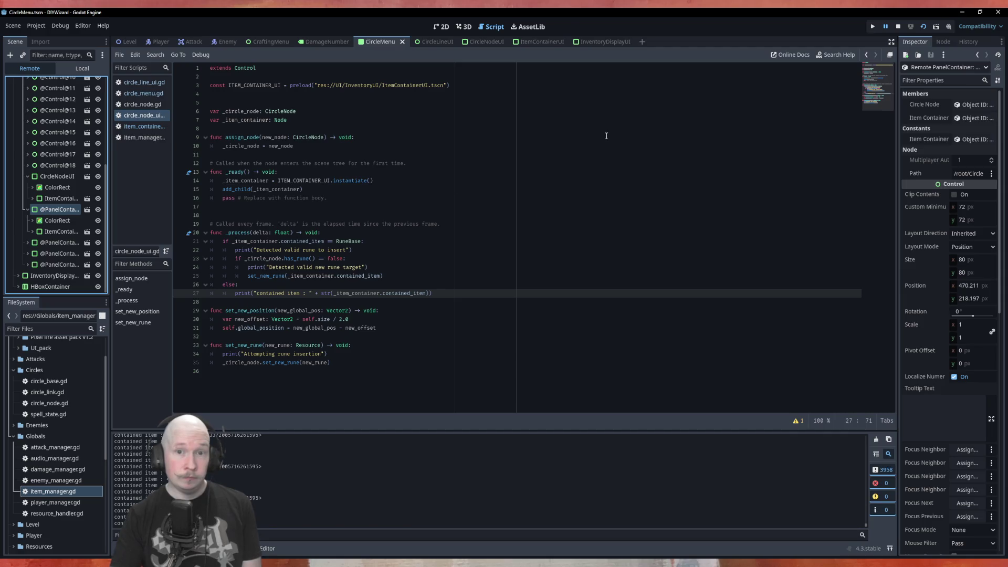
pyautogui.click(970, 117)
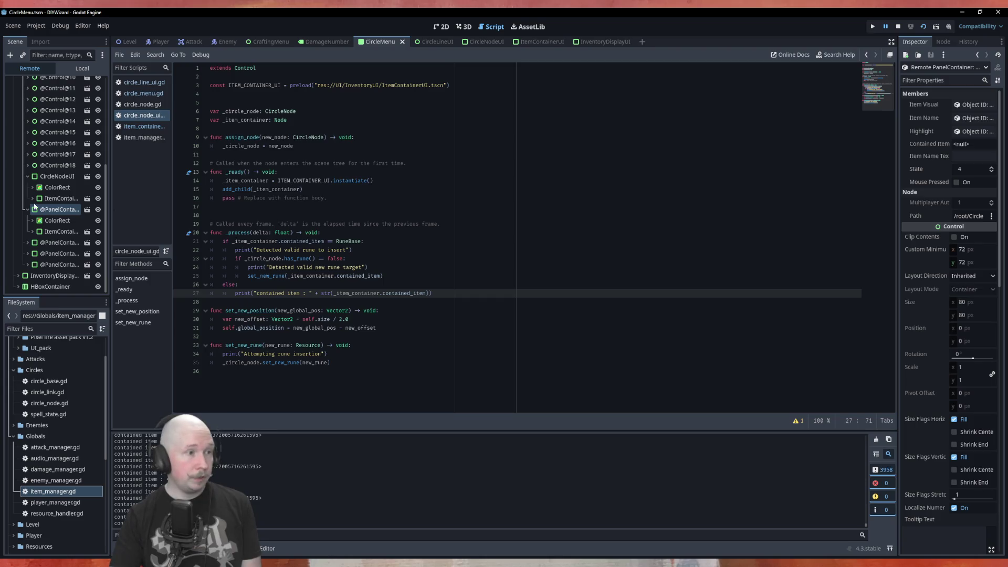
pyautogui.click(57, 178)
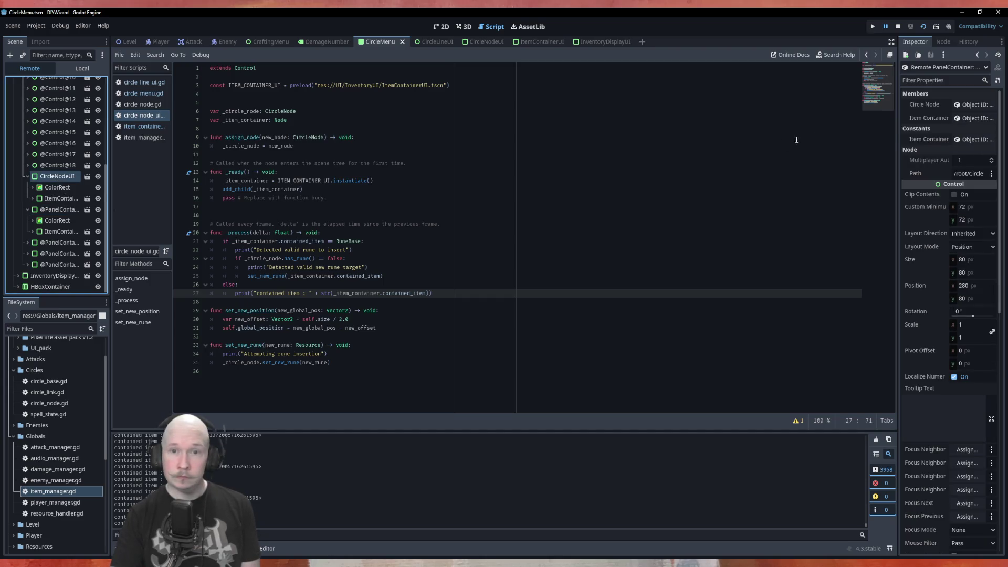
pyautogui.click(973, 118)
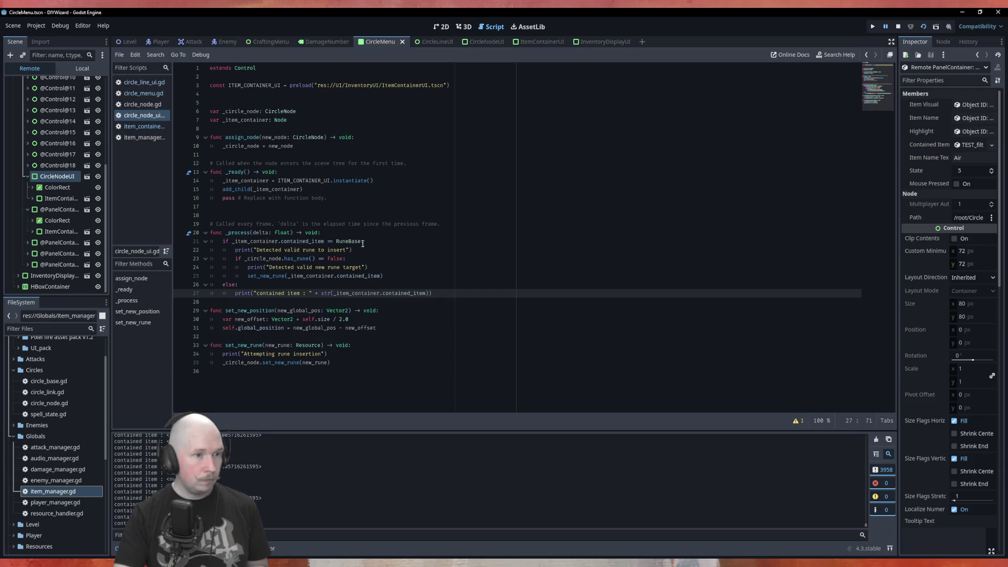
pyautogui.moveTo(362, 243); pyautogui.dragTo(346, 243)
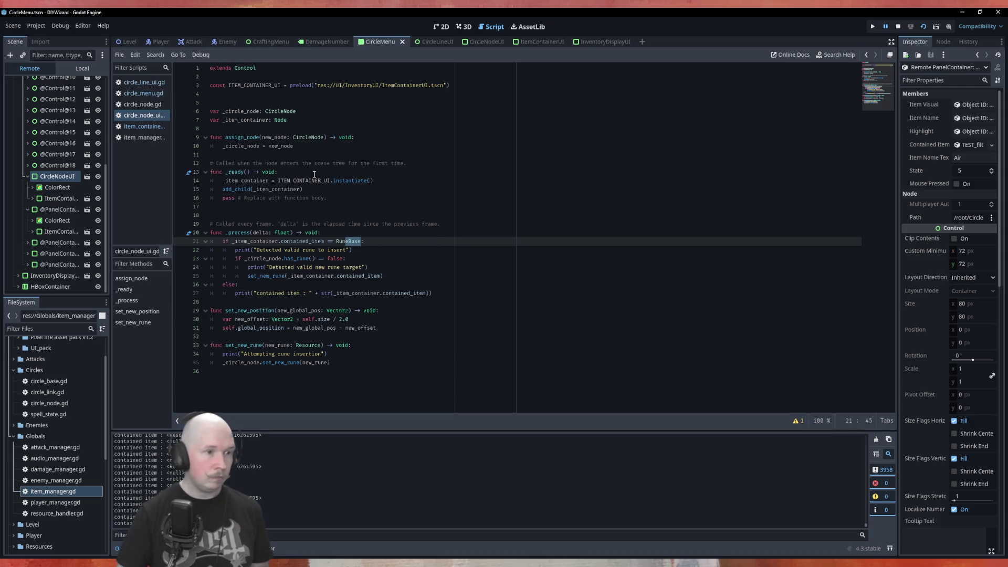
# Change line 21's comparison from RuneBase to RuneFiltration
pyautogui.press('Right')
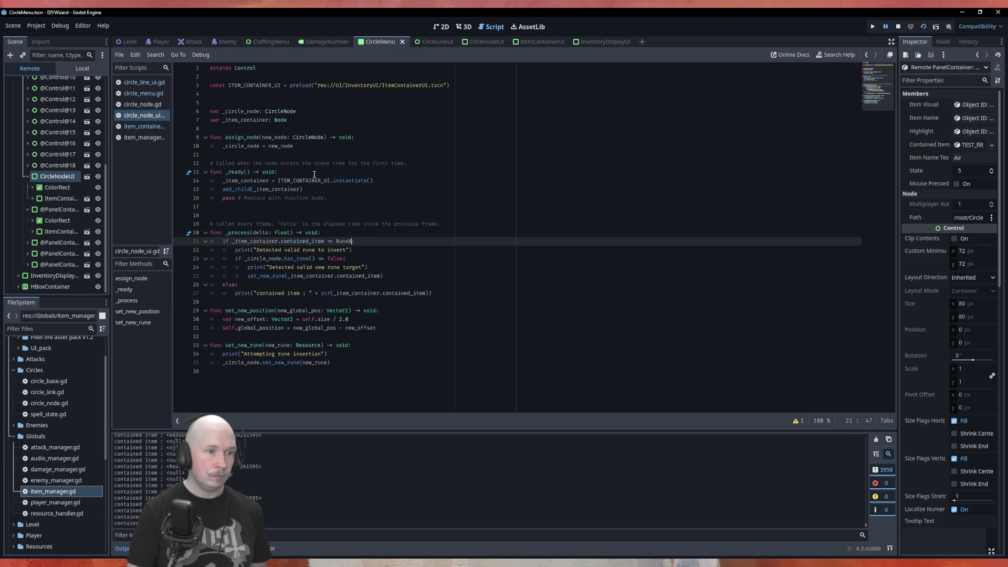
pyautogui.write('F')
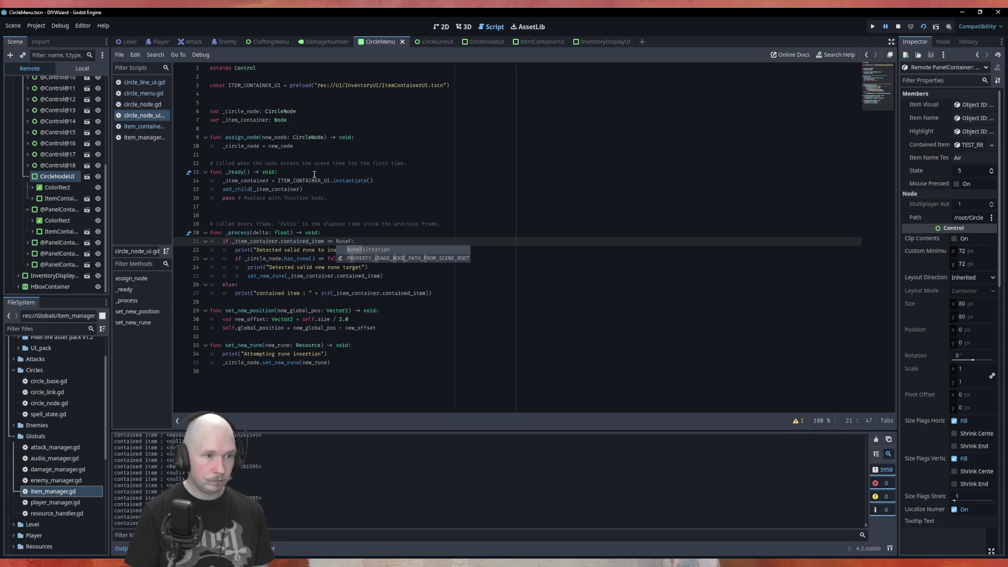
pyautogui.press('Return')
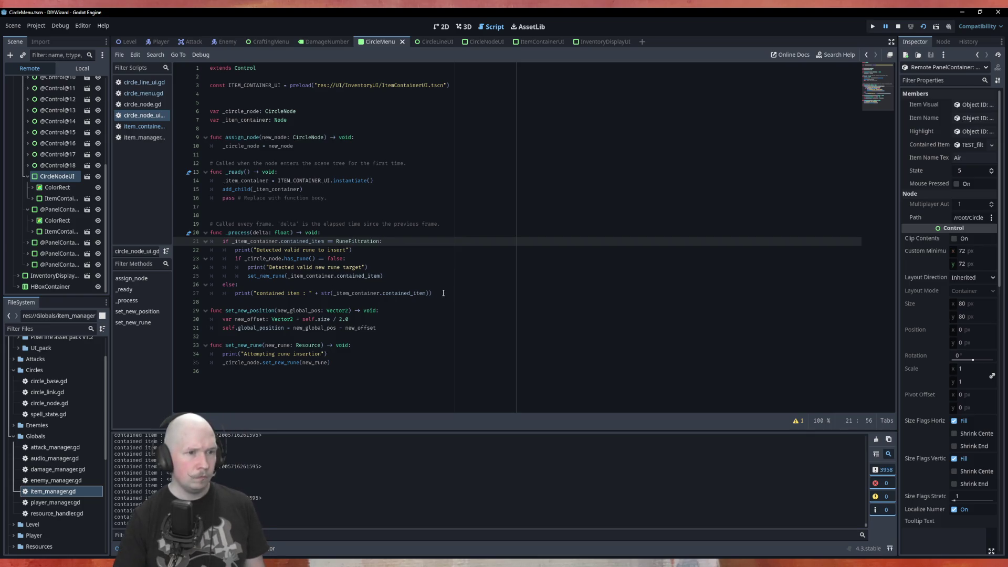
# Comment out the else branch's debug print on lines 26–27 with #
pyautogui.click(444, 293)
pyautogui.click(222, 293)
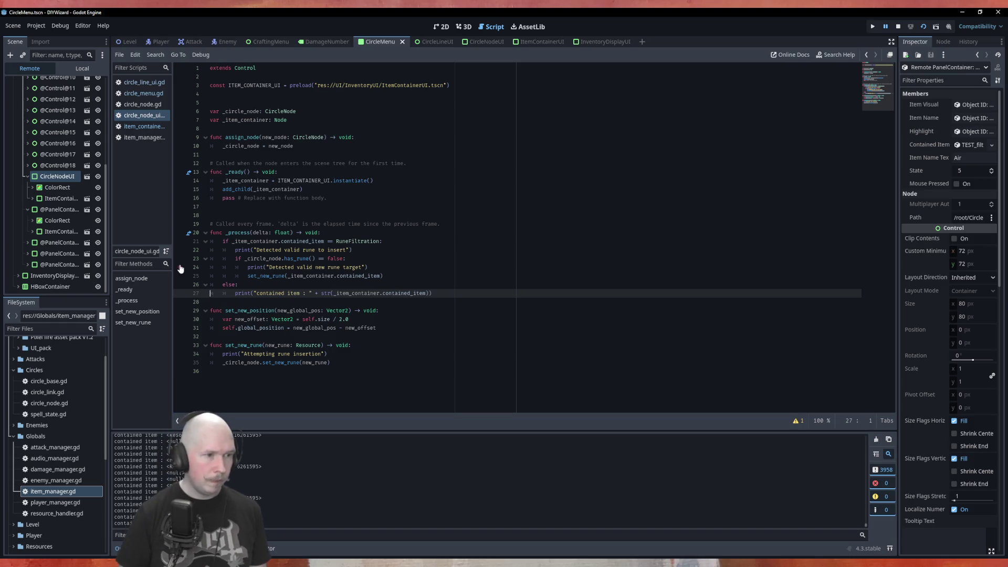
pyautogui.hotkey('shift', 'alt', 'Up')
pyautogui.write('#')
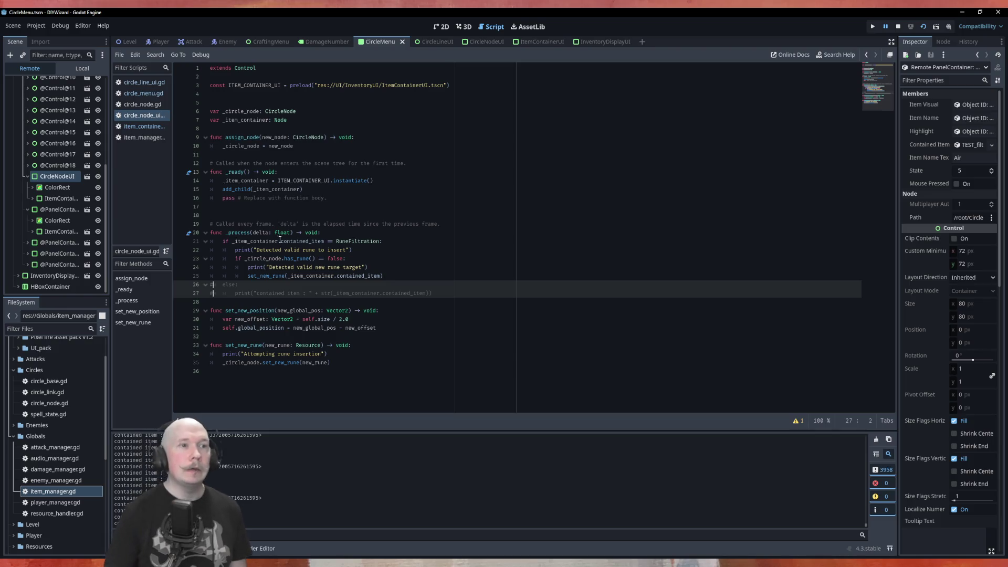
# Stop the running game and relaunch it with F5
pyautogui.click(406, 192)
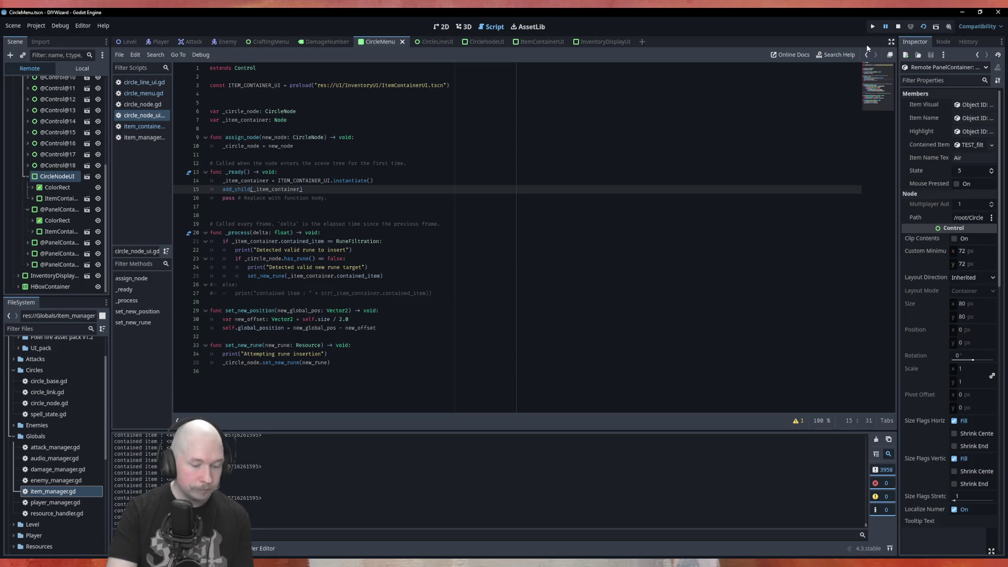
pyautogui.press('F8')
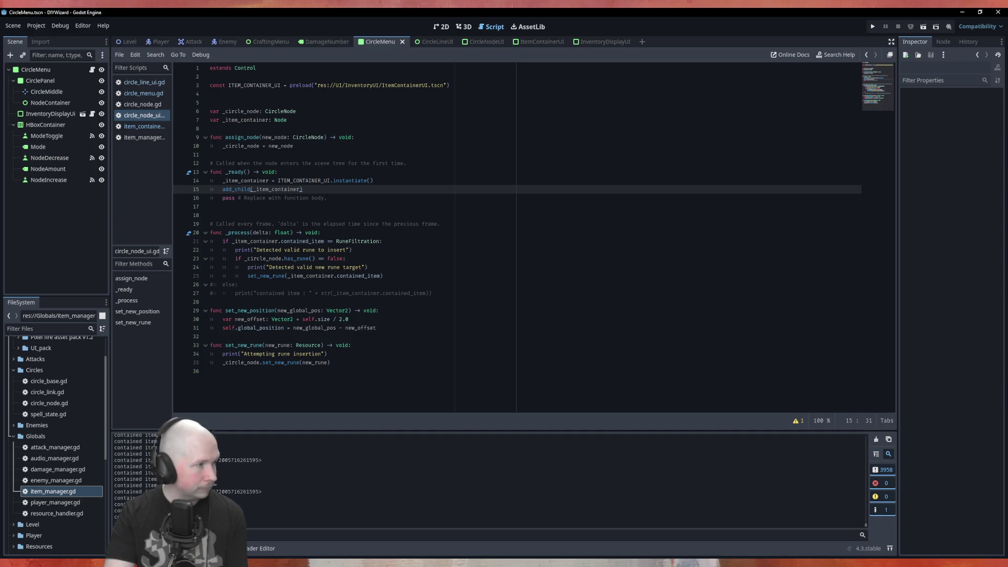
pyautogui.click(343, 158)
pyautogui.press('F5')
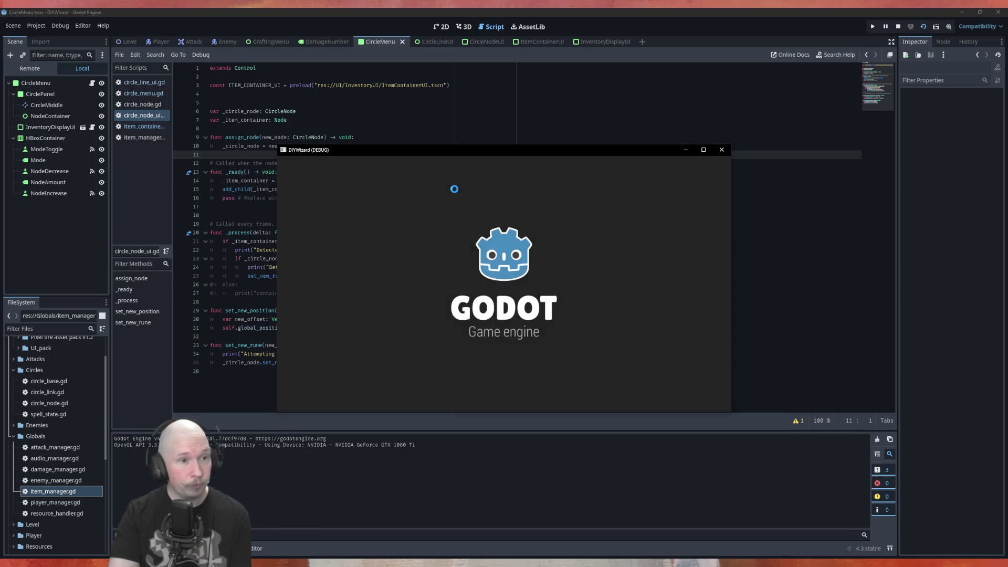
# Drop Power_100, AOE, Air and Earth runes onto the pentagon nodes, then close the game
pyautogui.moveTo(546, 172)
pyautogui.mouseDown()
pyautogui.moveTo(398, 243)
pyautogui.moveTo(403, 202)
pyautogui.mouseUp()
pyautogui.moveTo(546, 253)
pyautogui.mouseDown()
pyautogui.moveTo(475, 270)
pyautogui.moveTo(477, 258)
pyautogui.mouseUp()
pyautogui.moveTo(546, 213); pyautogui.dragTo(453, 347)
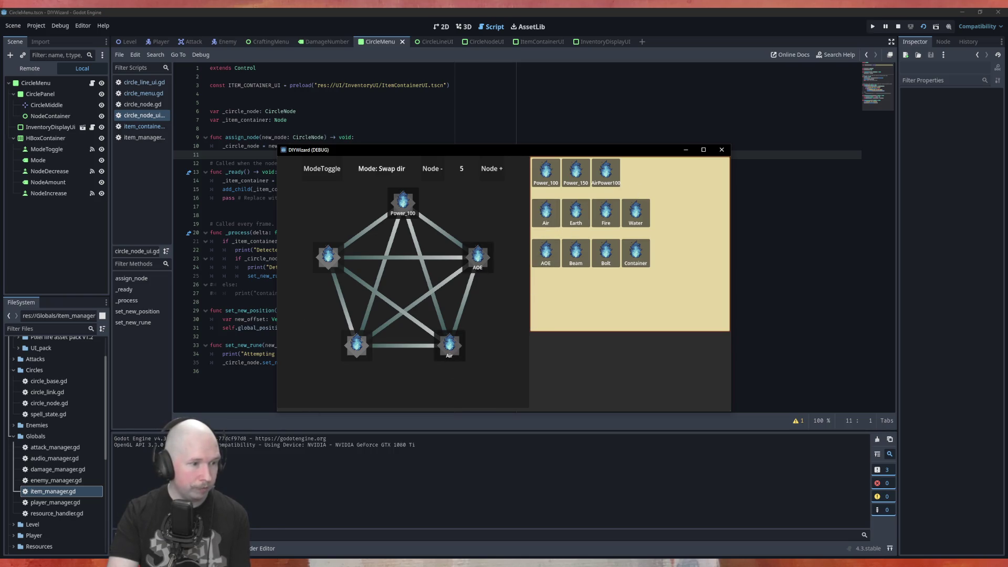
pyautogui.moveTo(576, 213)
pyautogui.mouseDown()
pyautogui.moveTo(444, 344)
pyautogui.moveTo(356, 345)
pyautogui.mouseUp()
pyautogui.click(721, 149)
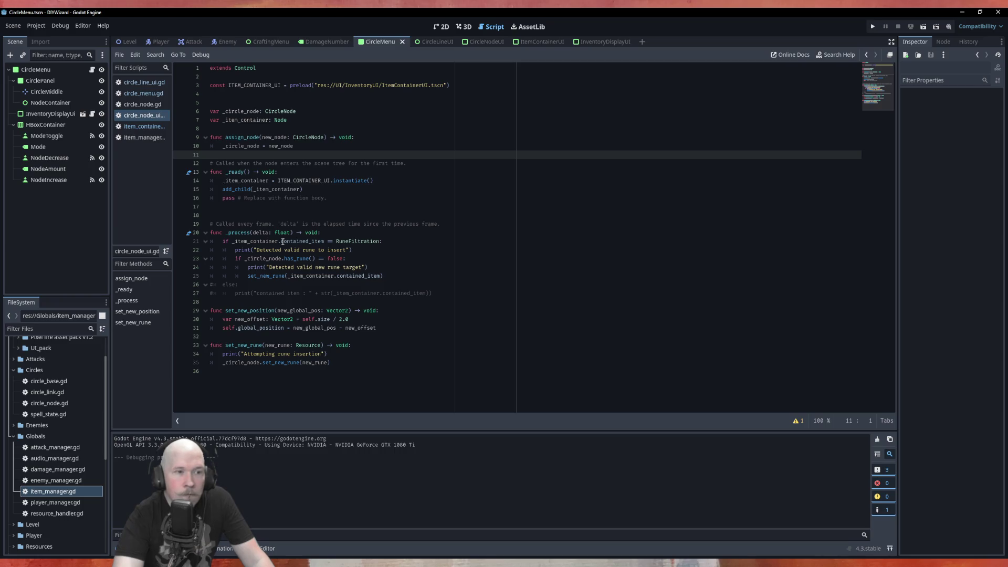
# Turn line 21's == comparison into an 'is RuneFiltration' type check and run the game
pyautogui.click(329, 241)
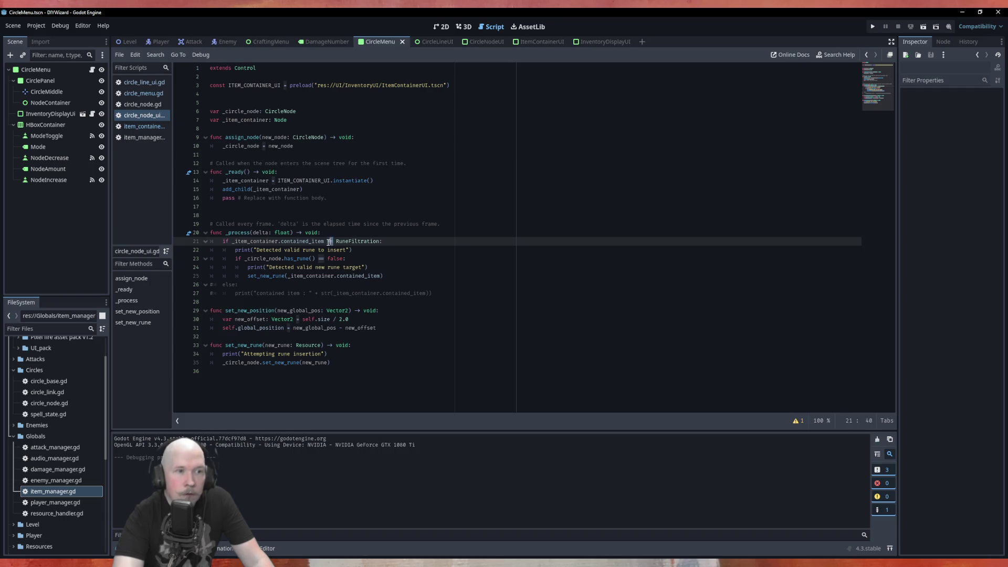
pyautogui.write('s')
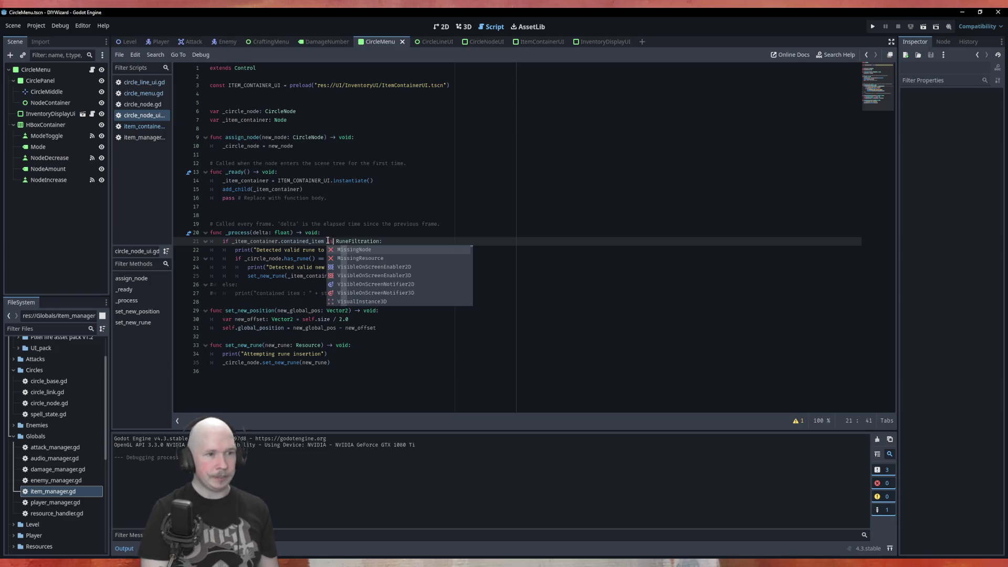
pyautogui.click(428, 224)
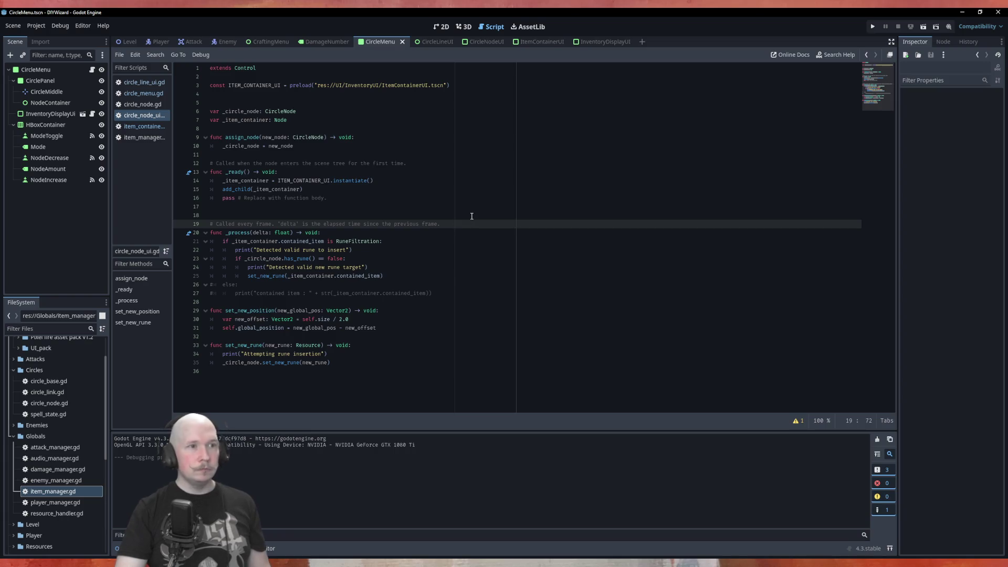
pyautogui.press('F5')
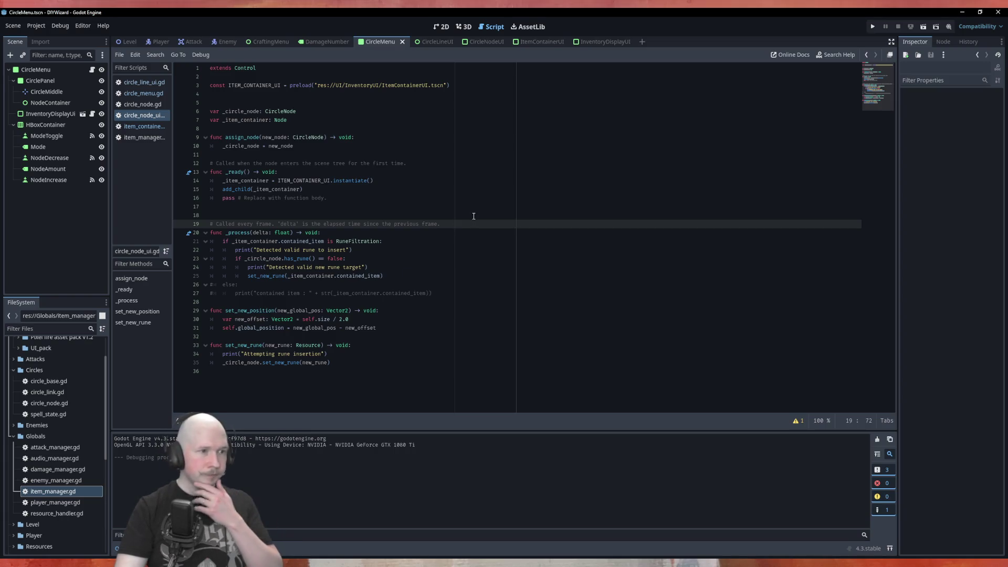
pyautogui.moveTo(546, 213); pyautogui.dragTo(479, 263)
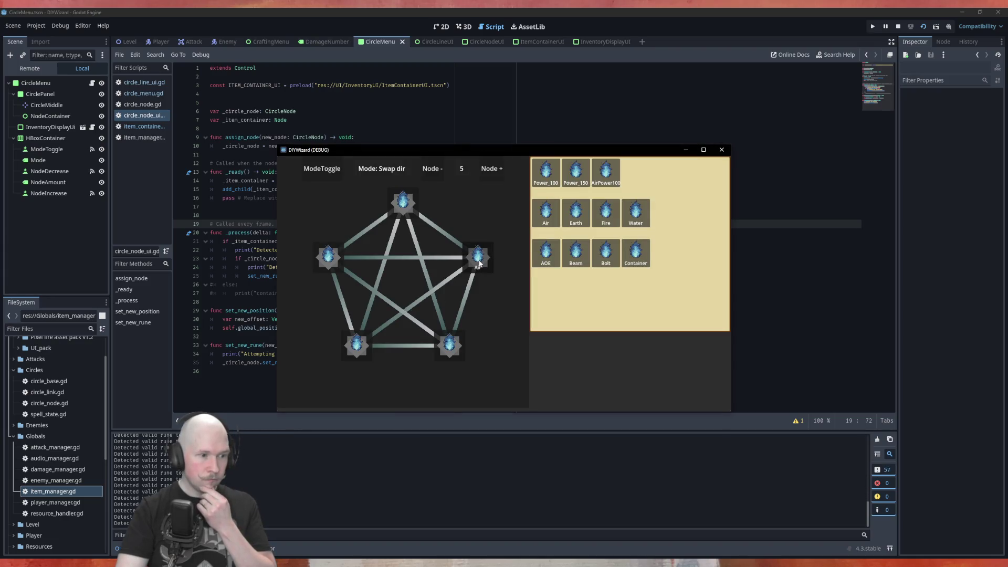
pyautogui.click(722, 149)
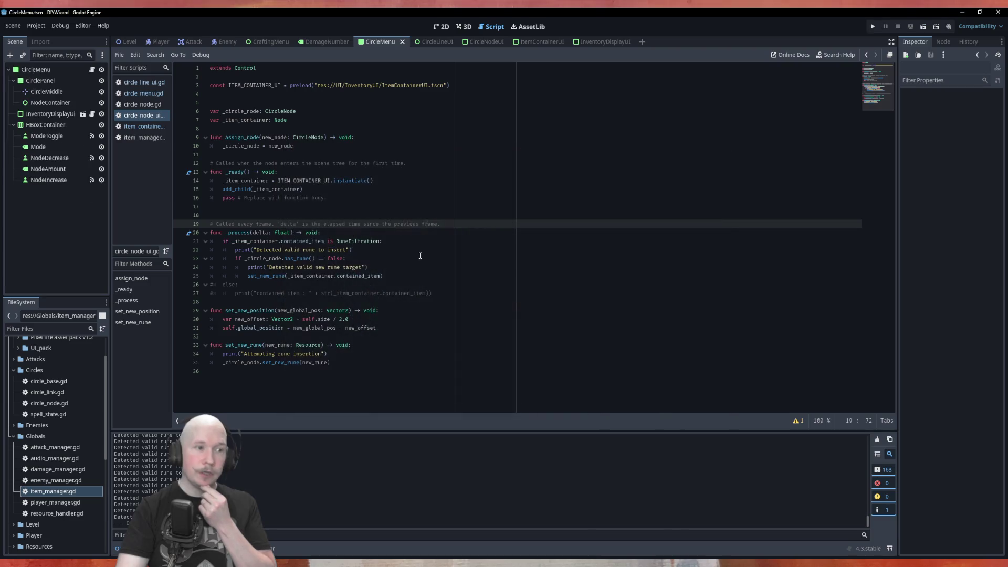
pyautogui.click(329, 241)
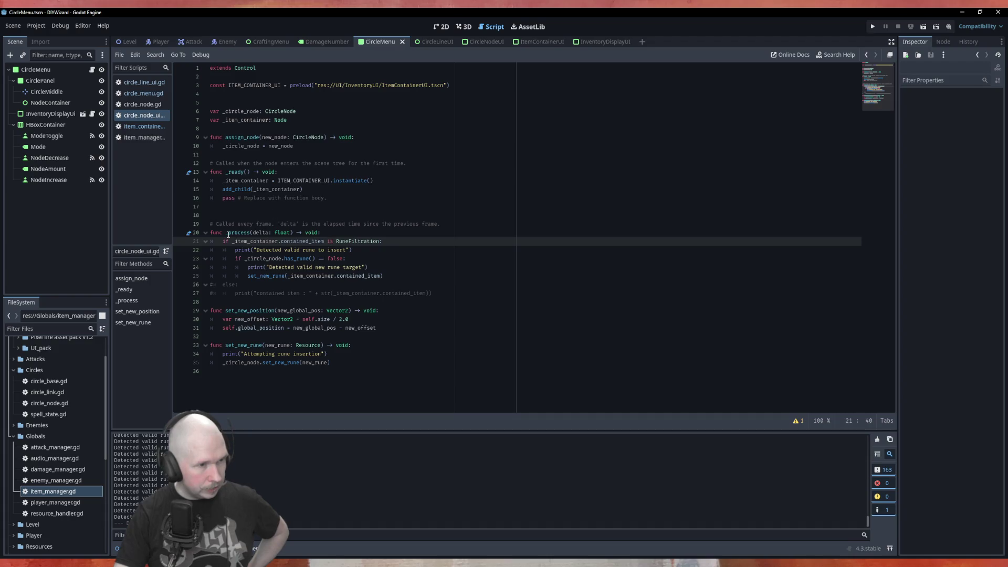
# Switch line 21's check to 'is RuneBase' and run the game with F5
pyautogui.click(238, 249)
pyautogui.write('#')
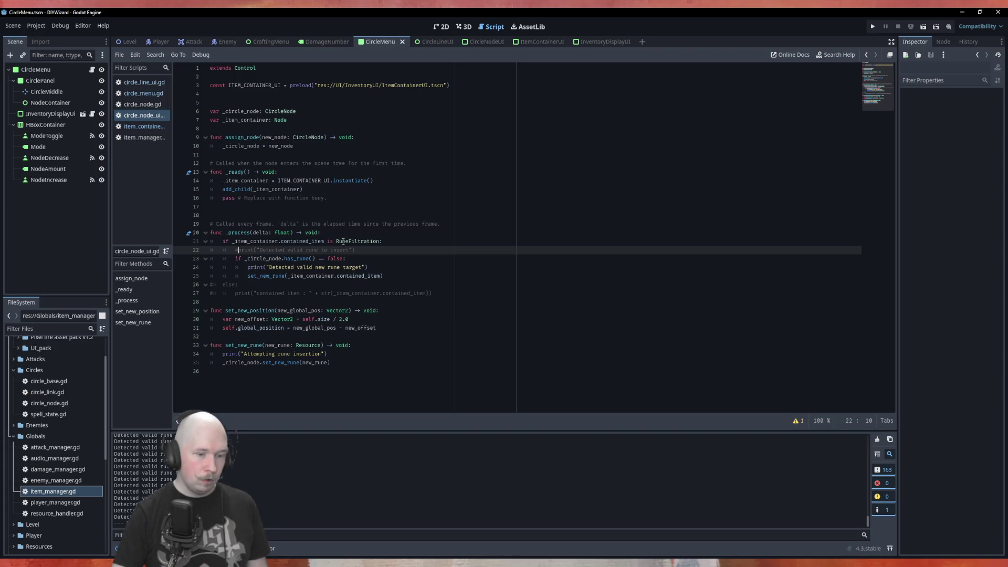
pyautogui.press('BackSpace')
pyautogui.moveTo(381, 241); pyautogui.dragTo(351, 241)
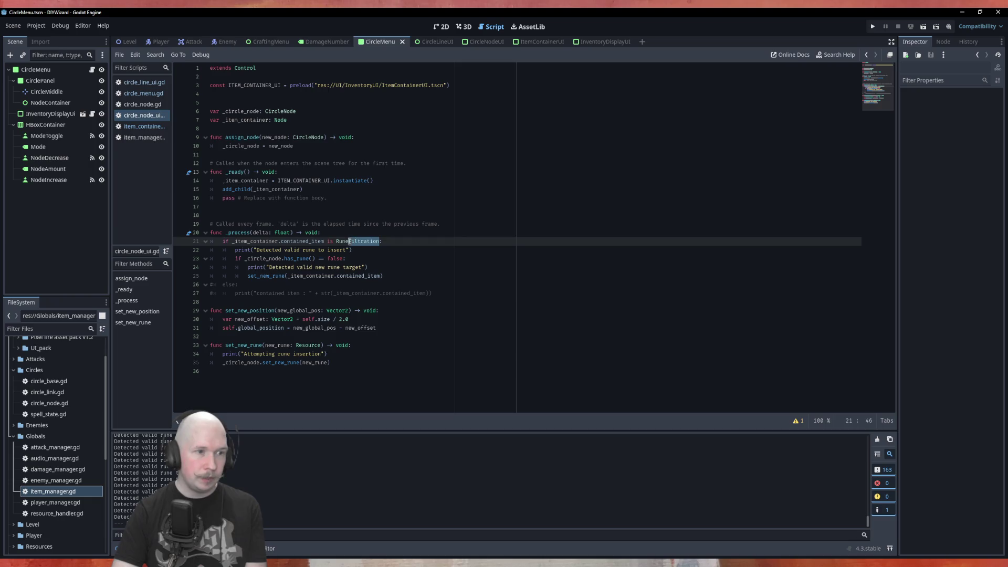
pyautogui.write('Base')
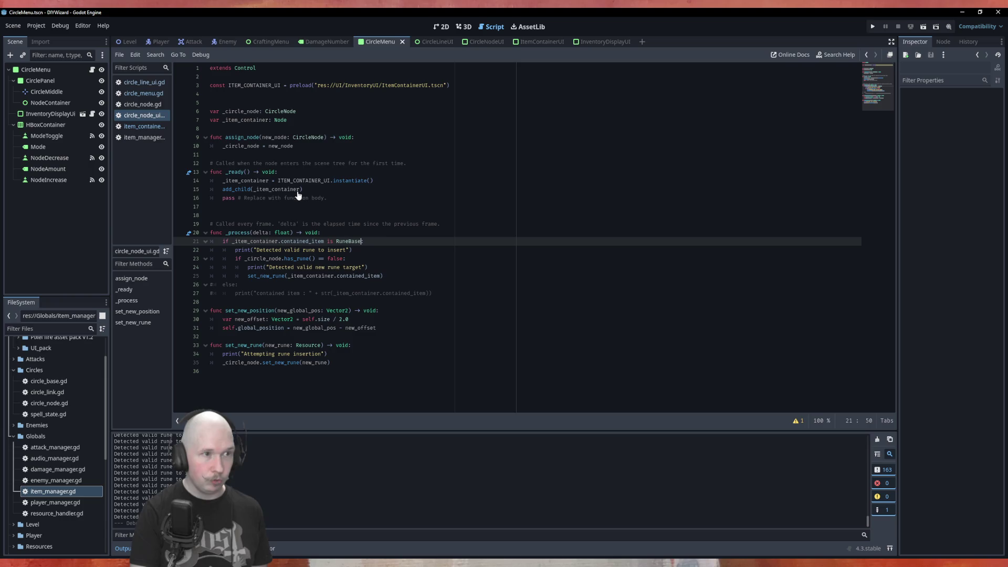
pyautogui.press('F5')
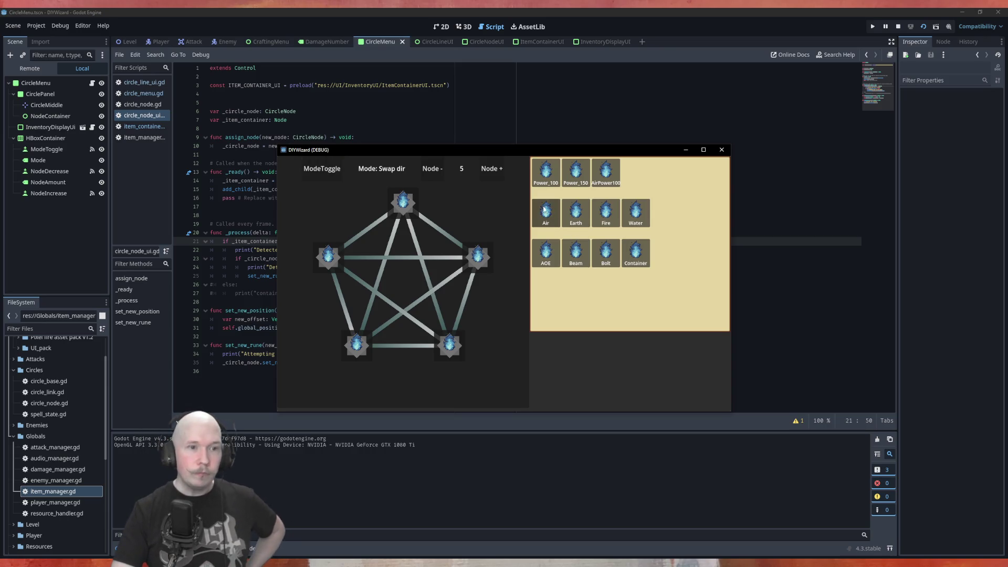
# Drop Power_100, AOE and Air runes onto the pentagon nodes and close the game
pyautogui.moveTo(546, 174)
pyautogui.mouseDown()
pyautogui.moveTo(417, 216)
pyautogui.moveTo(403, 205)
pyautogui.mouseUp()
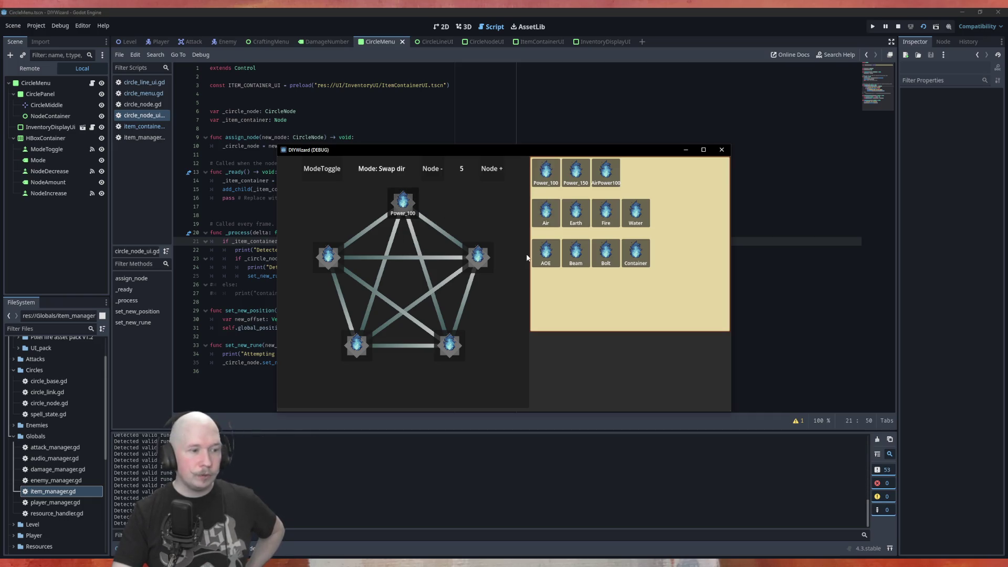
pyautogui.moveTo(546, 255)
pyautogui.mouseDown()
pyautogui.moveTo(552, 294)
pyautogui.moveTo(450, 346)
pyautogui.mouseUp()
pyautogui.moveTo(555, 226); pyautogui.dragTo(481, 260)
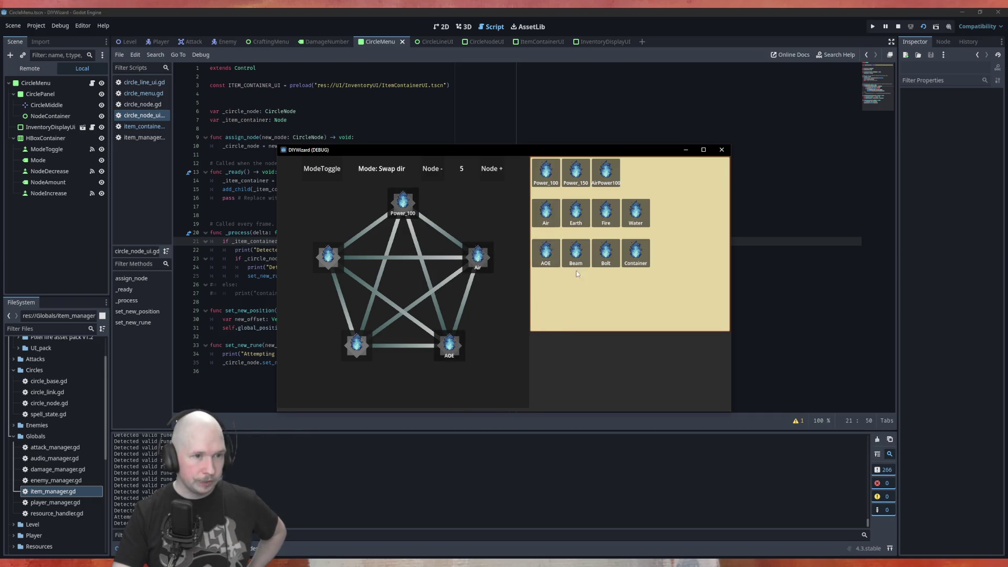
pyautogui.click(720, 152)
# Rerun the game, drop AOE on the bottom-right node, close it and return to line 22
pyautogui.press('F5')
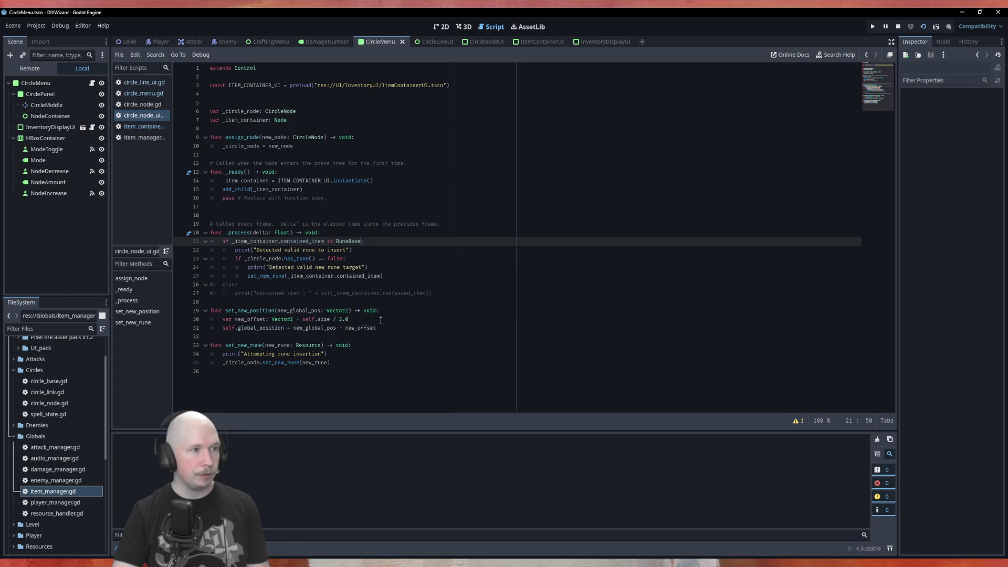
pyautogui.moveTo(546, 253)
pyautogui.mouseDown()
pyautogui.moveTo(480, 331)
pyautogui.moveTo(449, 344)
pyautogui.mouseUp()
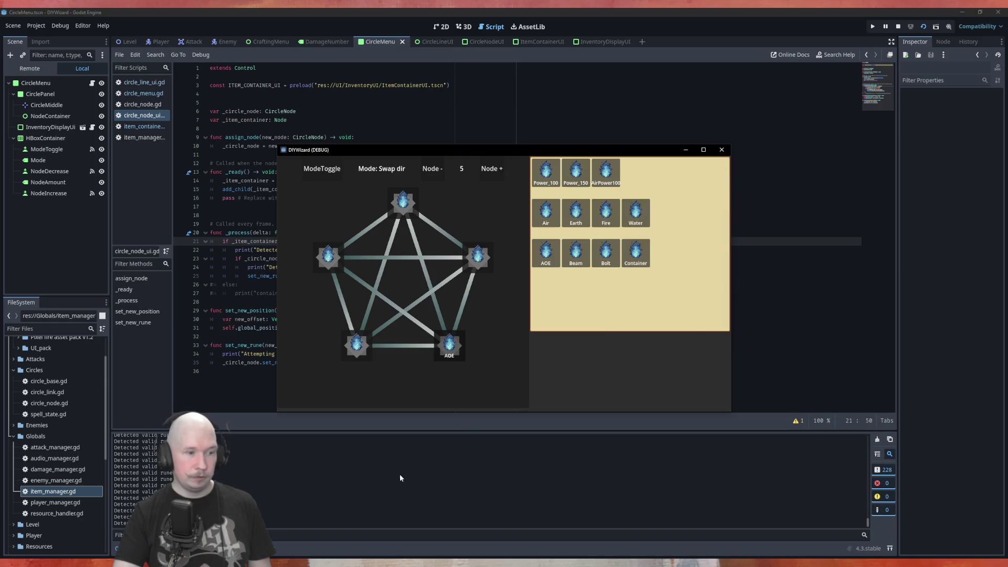
pyautogui.click(728, 149)
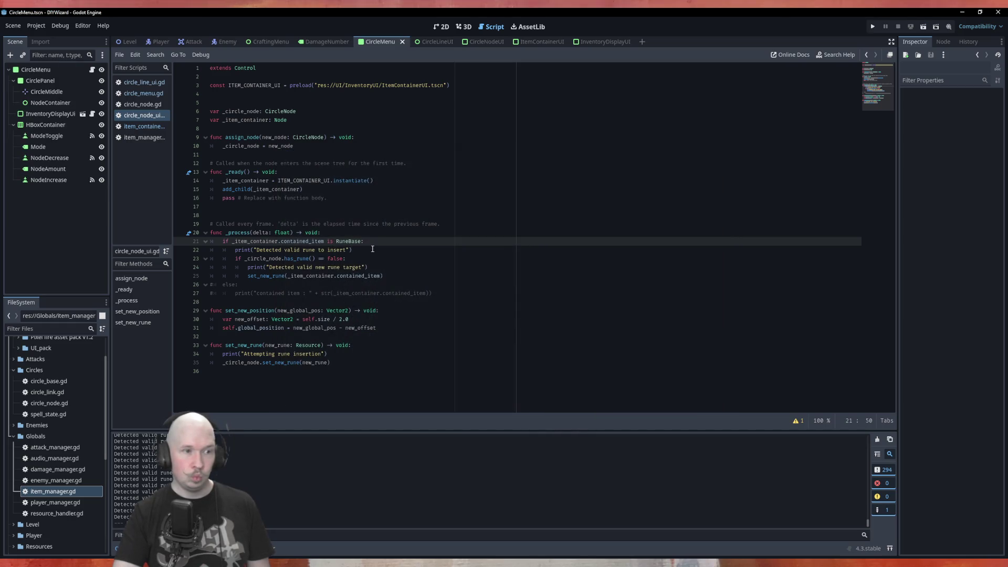
pyautogui.click(372, 249)
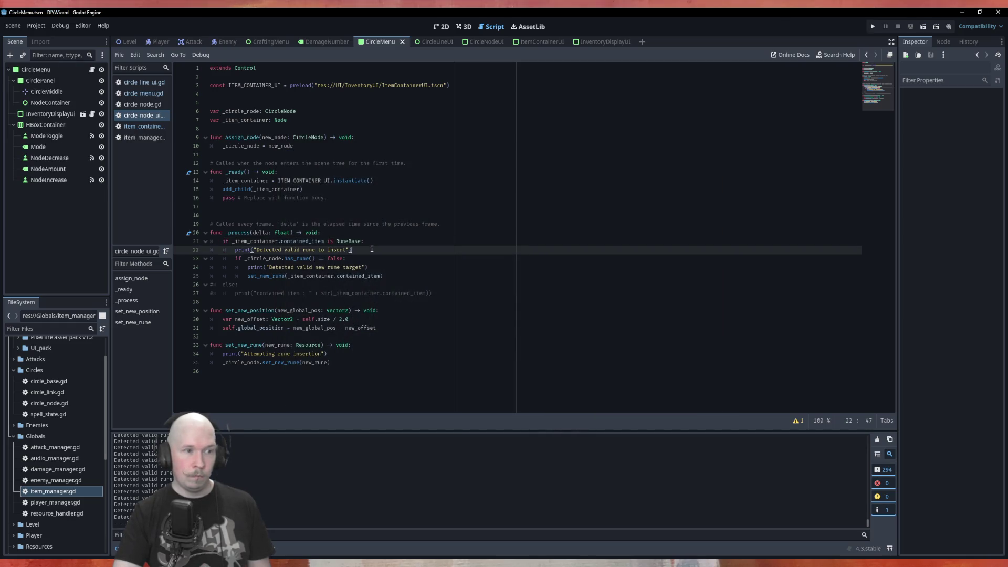
# Break on line 25, debug-run with Air dropped on the right node, then open CircleNode's script
pyautogui.click(179, 277)
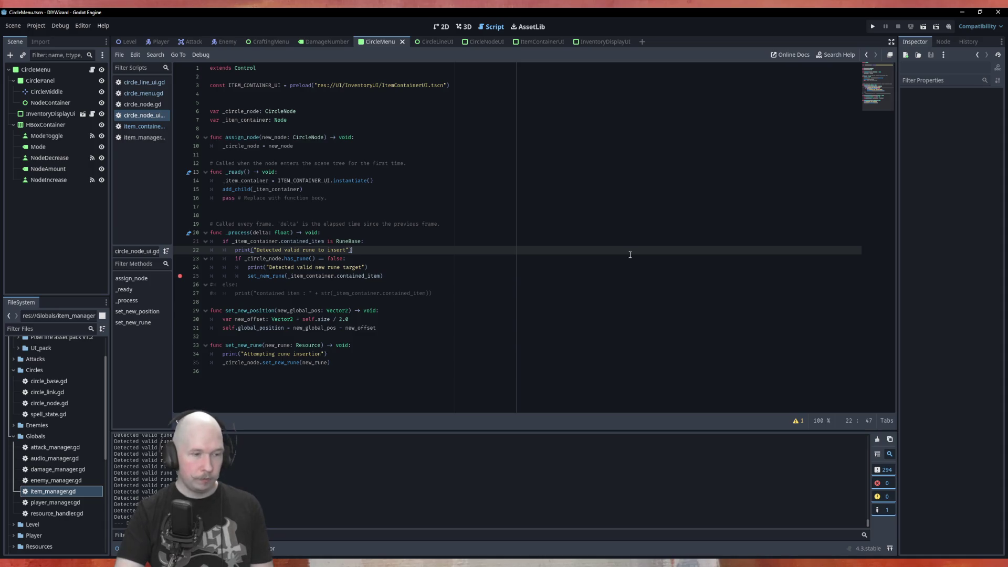
pyautogui.press('F6')
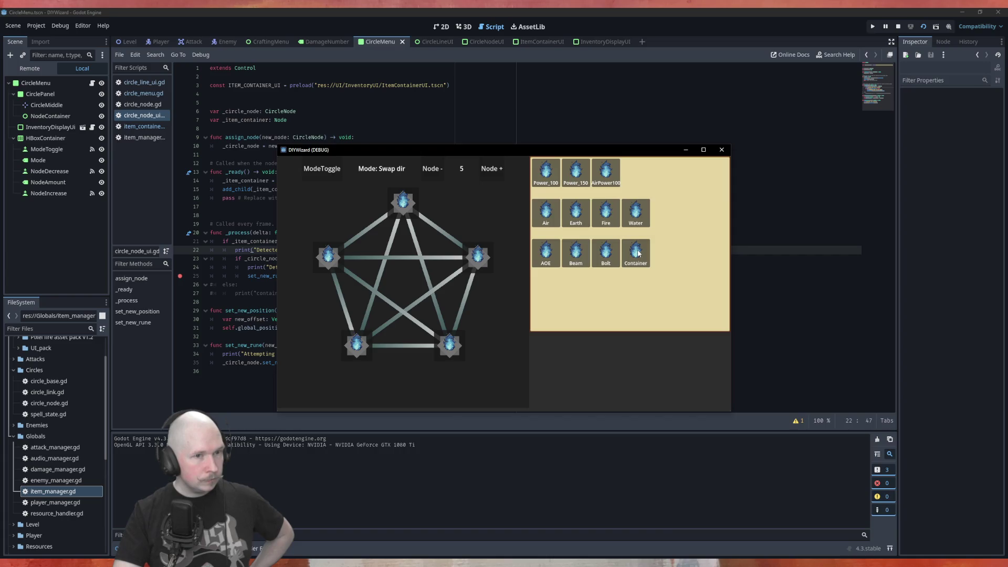
pyautogui.moveTo(546, 213); pyautogui.dragTo(480, 273)
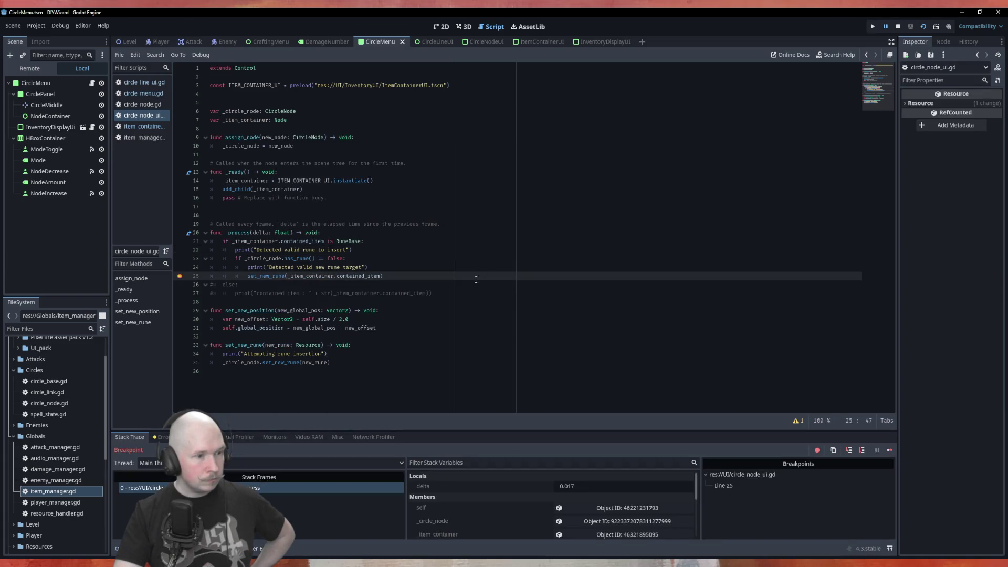
pyautogui.click(125, 548)
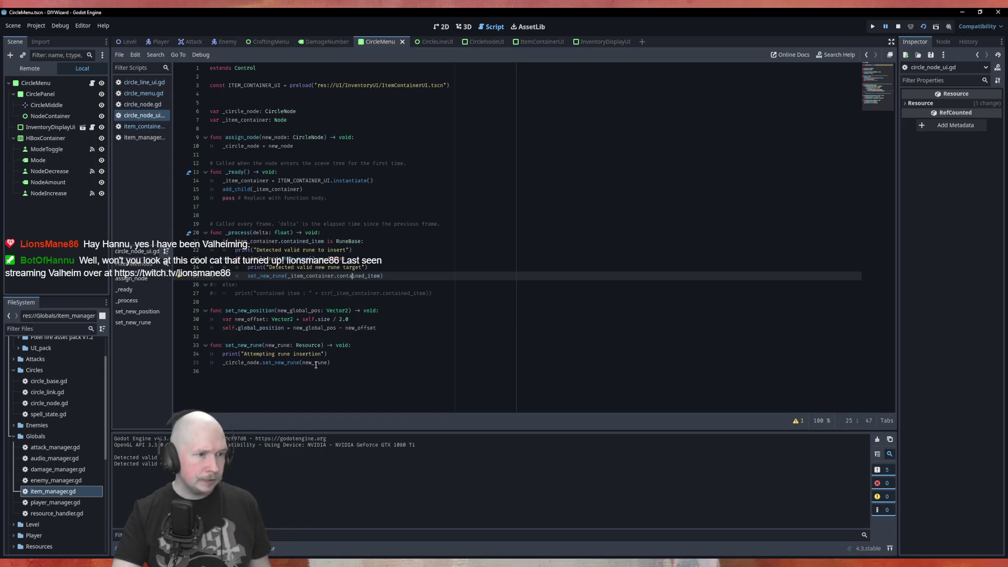
pyautogui.keyDown('ctrl'); pyautogui.click(282, 112); pyautogui.keyUp('ctrl')
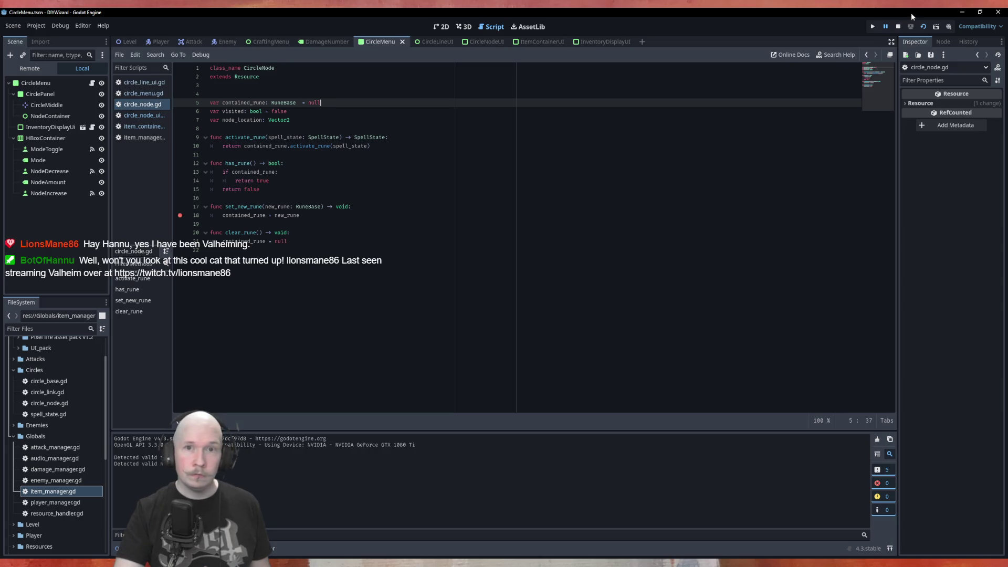
# Debug-run, drop Power_100 on the top node to hit line 18, inspect new_rune, then stop
pyautogui.click(872, 27)
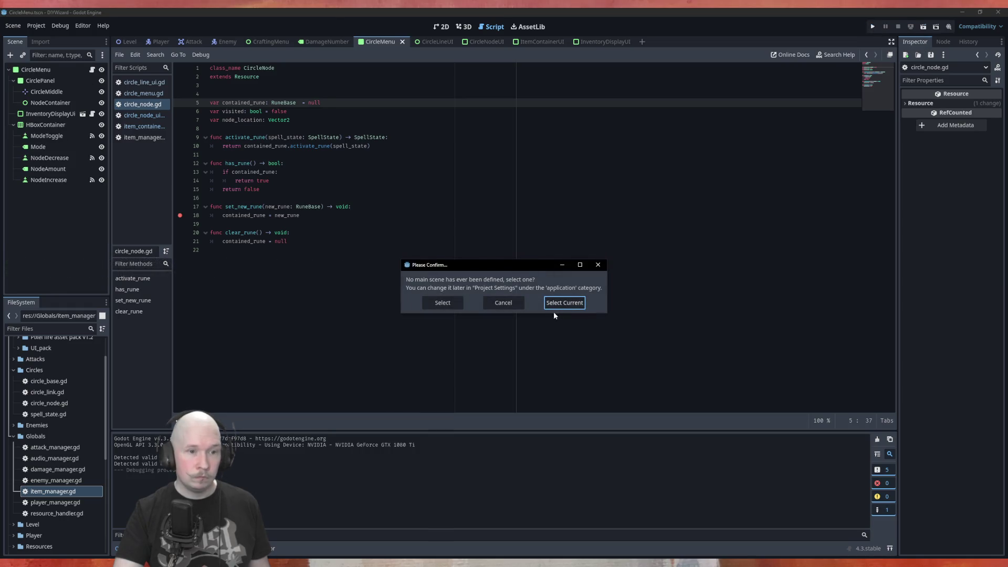
pyautogui.click(499, 307)
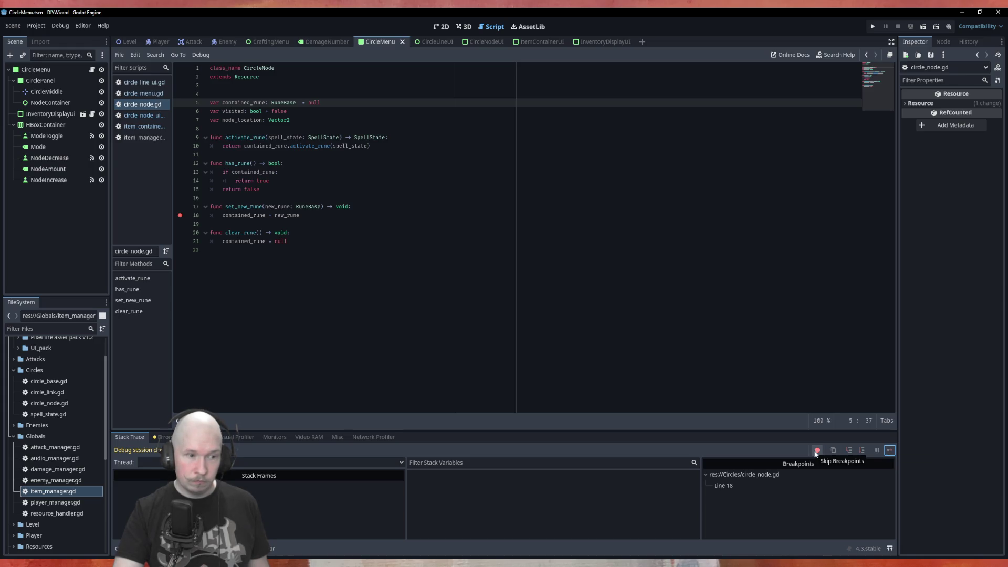
pyautogui.click(872, 27)
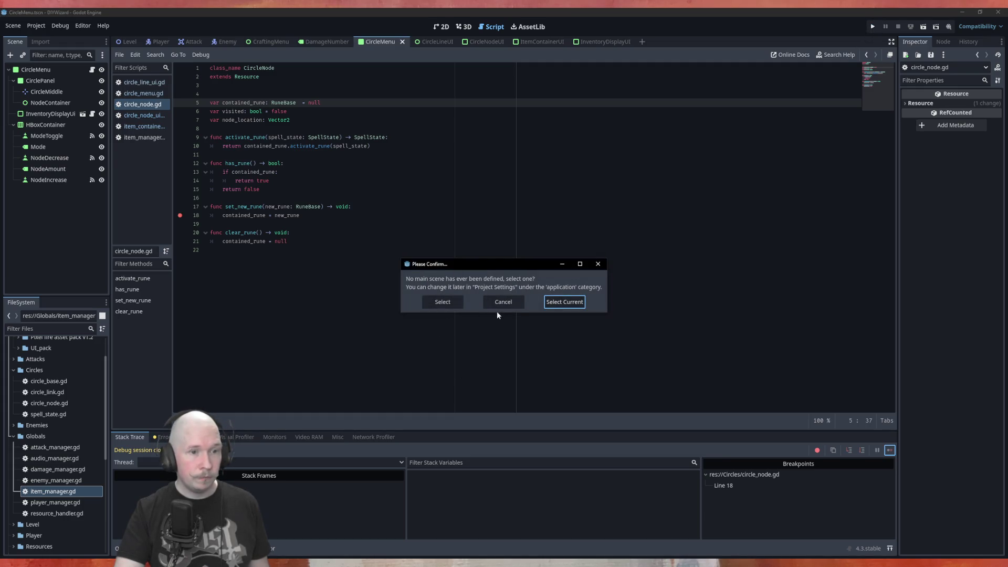
pyautogui.click(515, 306)
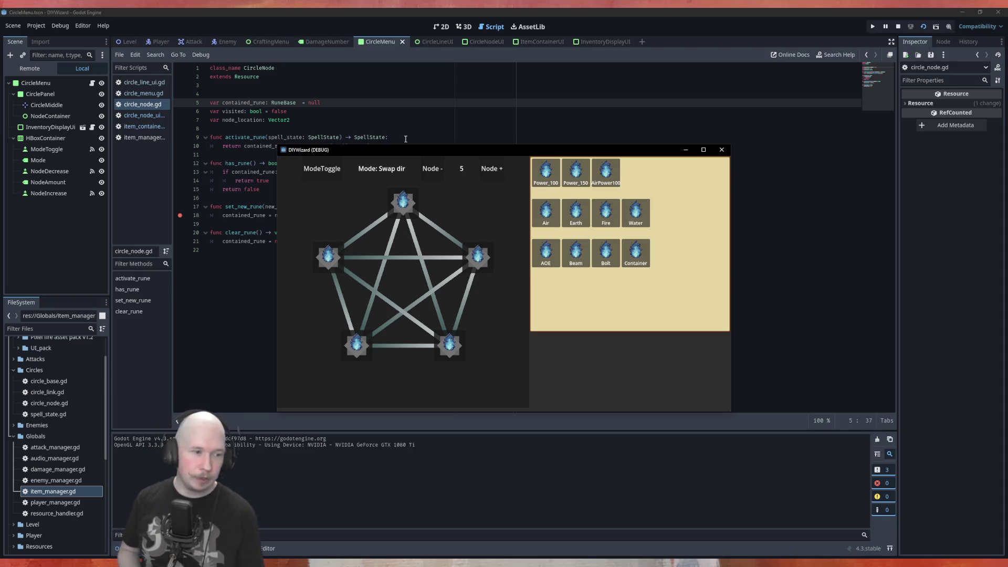
pyautogui.moveTo(546, 173); pyautogui.dragTo(403, 202)
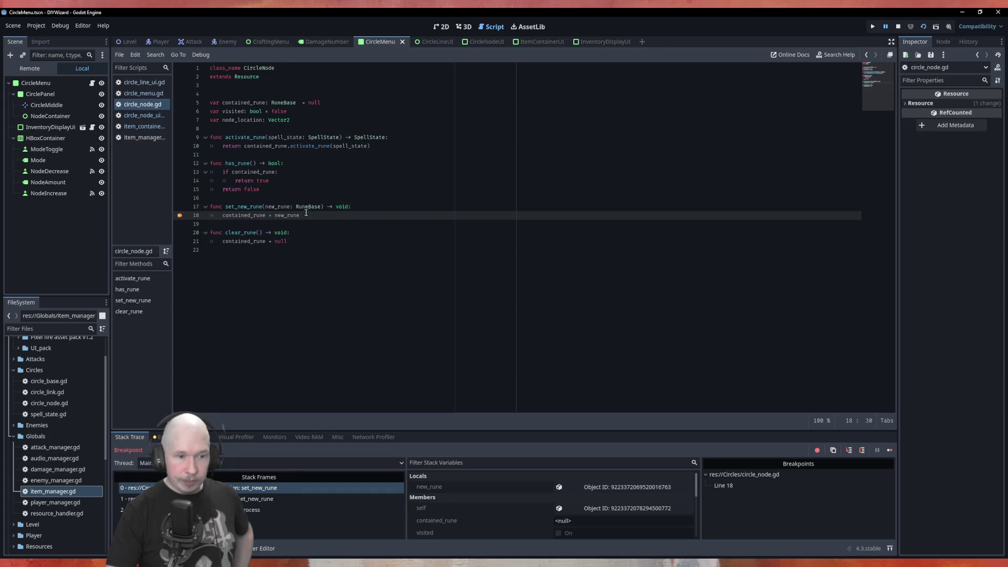
pyautogui.click(599, 487)
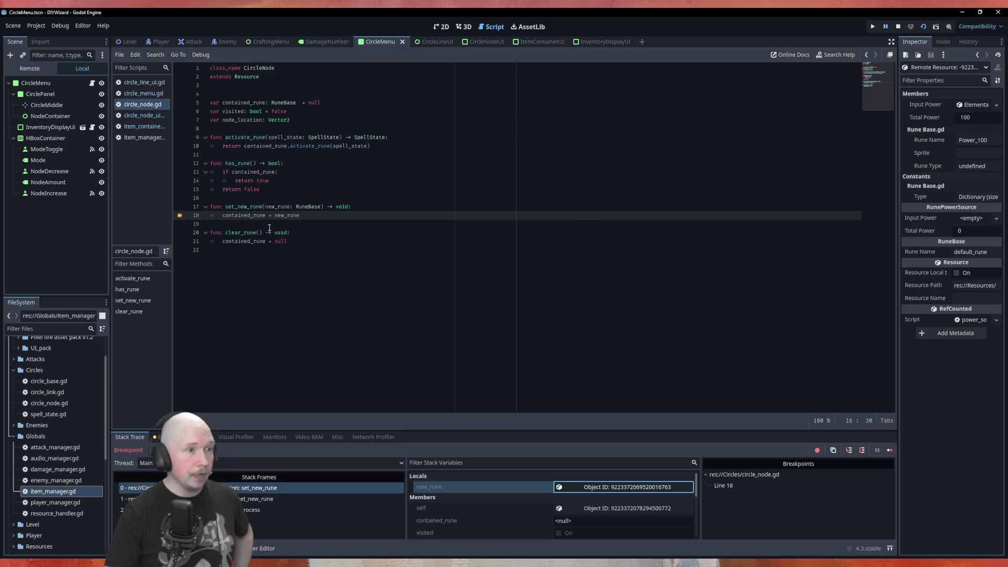
pyautogui.click(899, 26)
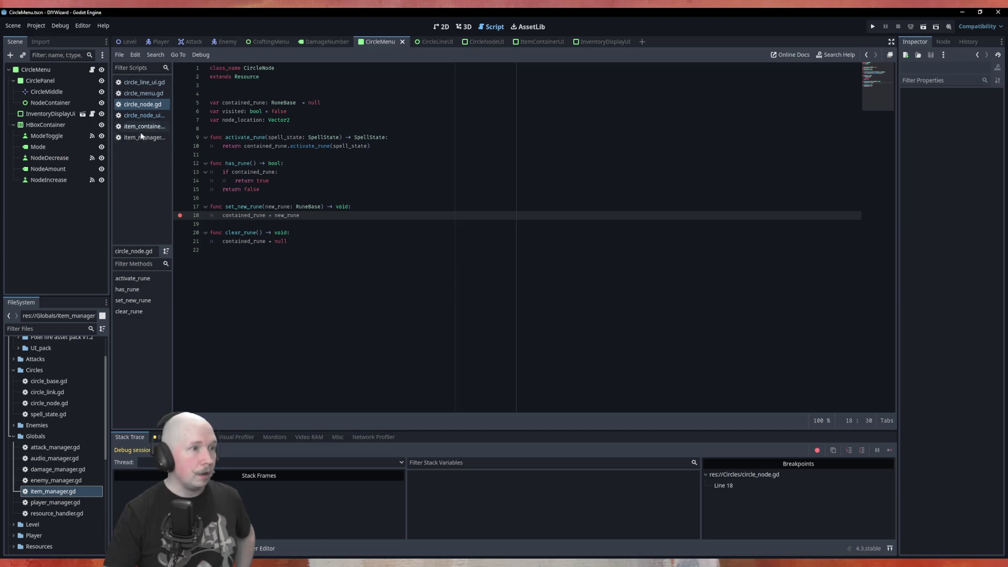
# In circle_node_ui.gd, delete the valid-rune debug print line
pyautogui.click(142, 116)
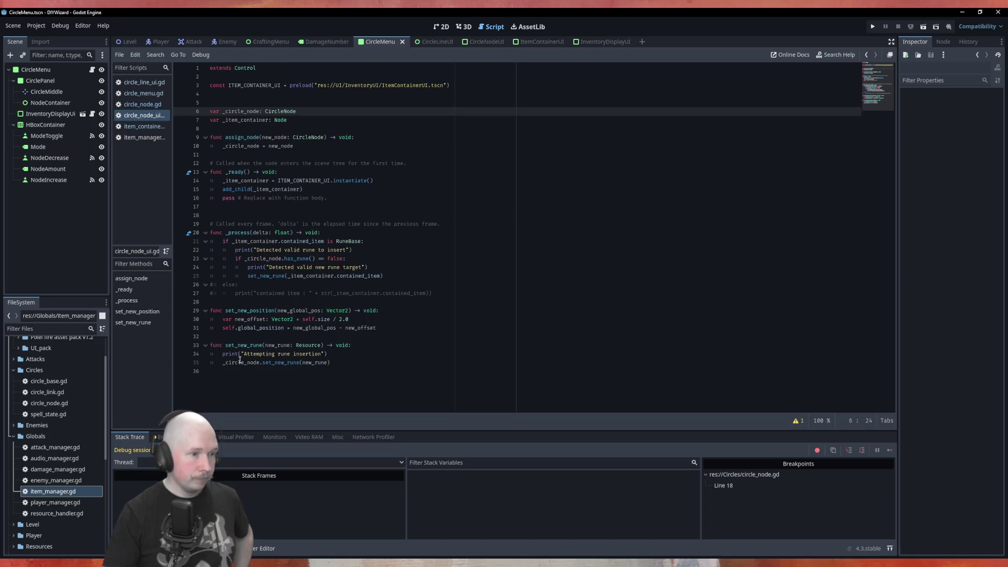
pyautogui.click(221, 354)
pyautogui.click(231, 253)
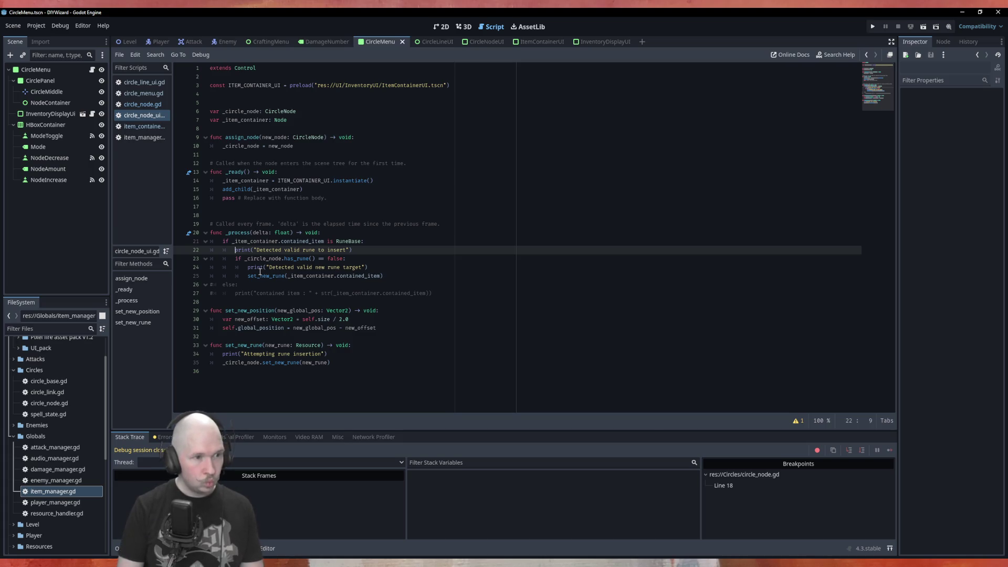
pyautogui.write('#')
pyautogui.press('Down')
pyautogui.press('Down')
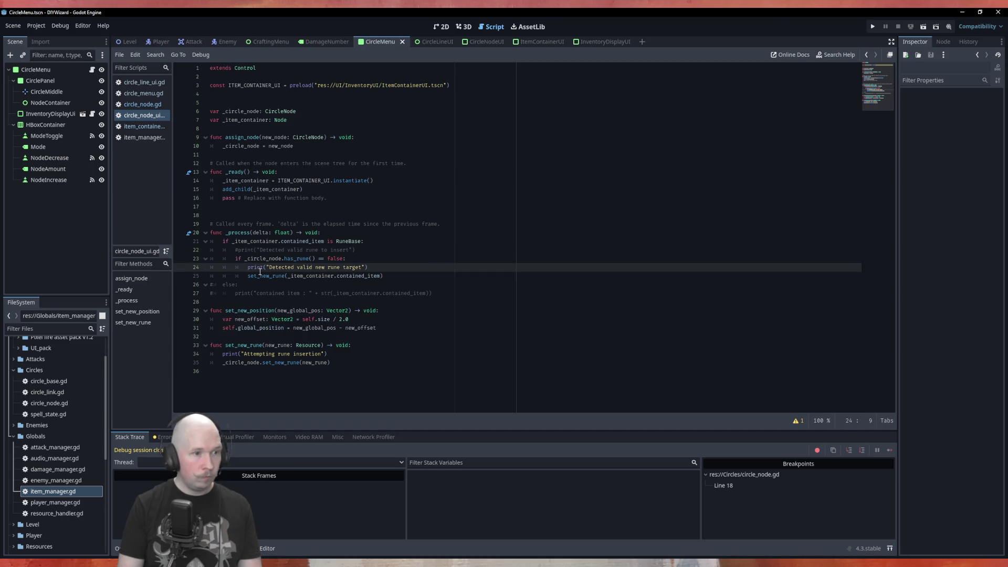
pyautogui.press('Up')
pyautogui.press('Up')
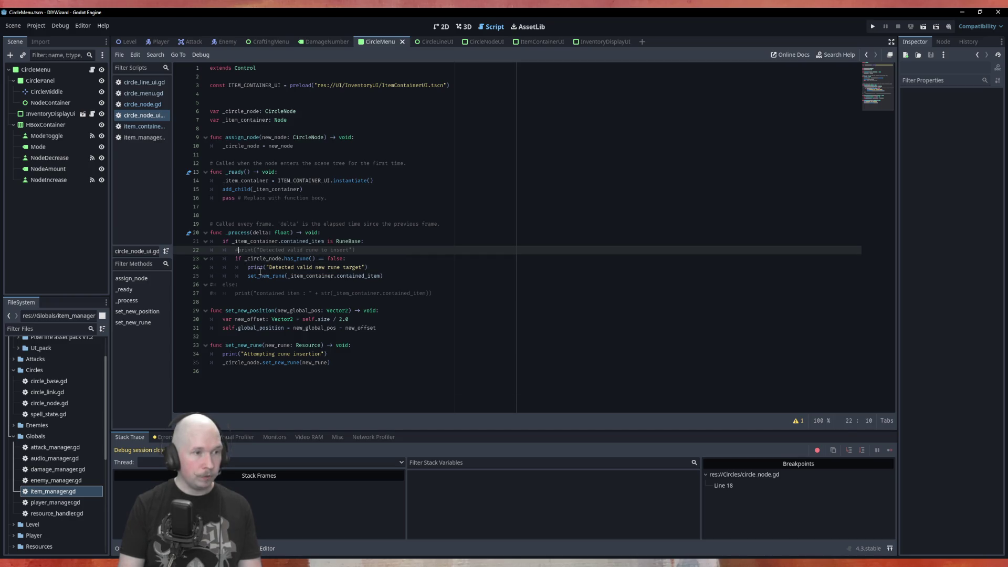
pyautogui.hotkey('shift', 'End')
pyautogui.press('Delete')
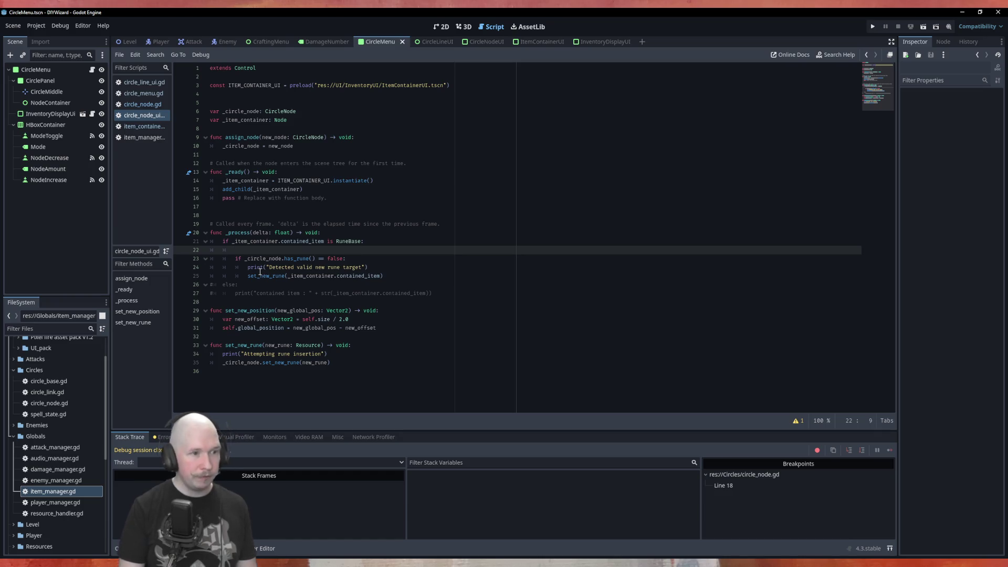
# Merge the nested has_rune() check onto the RuneBase line with 'and'
pyautogui.press('Down')
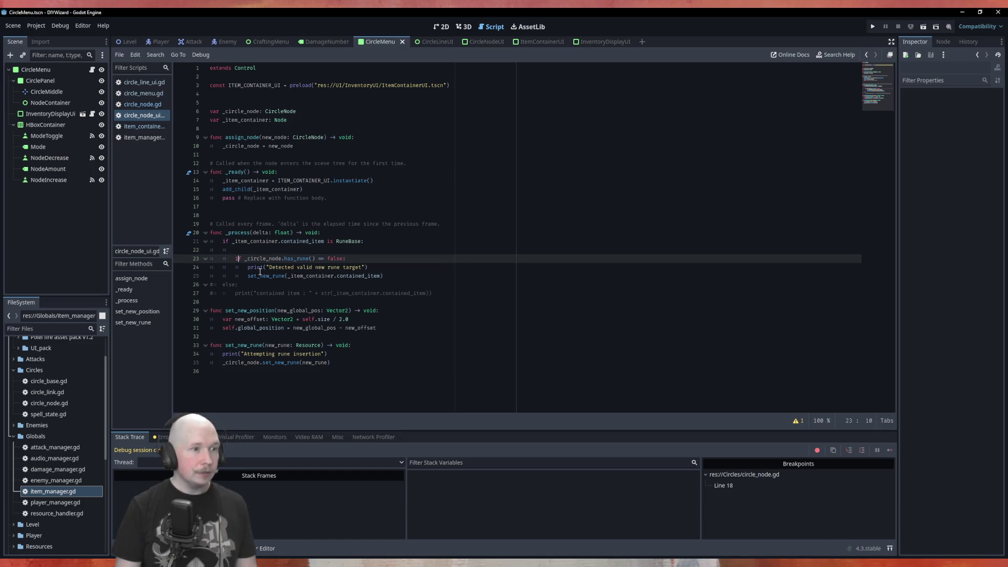
pyautogui.hotkey('shift', 'Up')
pyautogui.hotkey('shift', 'Up')
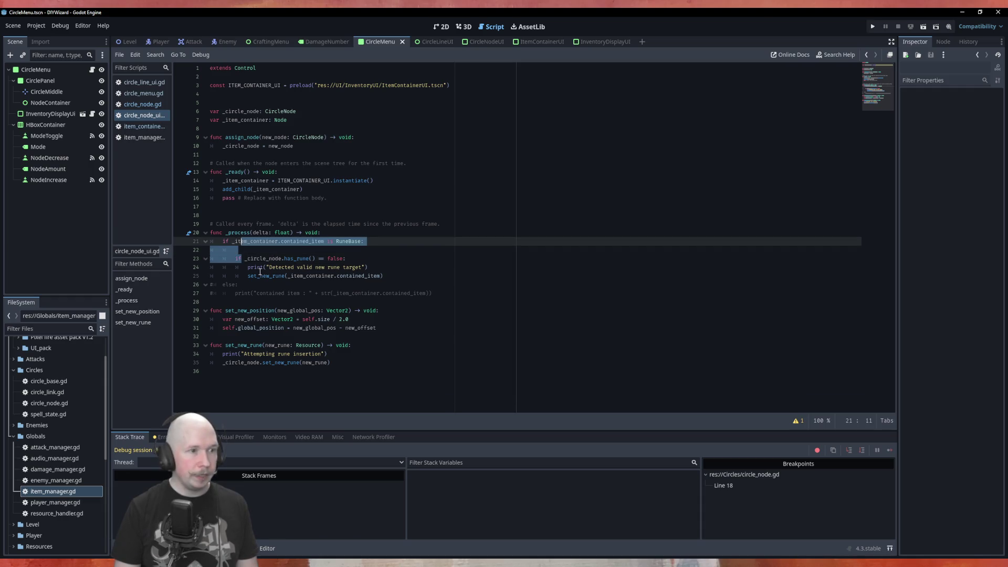
pyautogui.hotkey('shift', 'End')
pyautogui.press('BackSpace')
pyautogui.press('BackSpace')
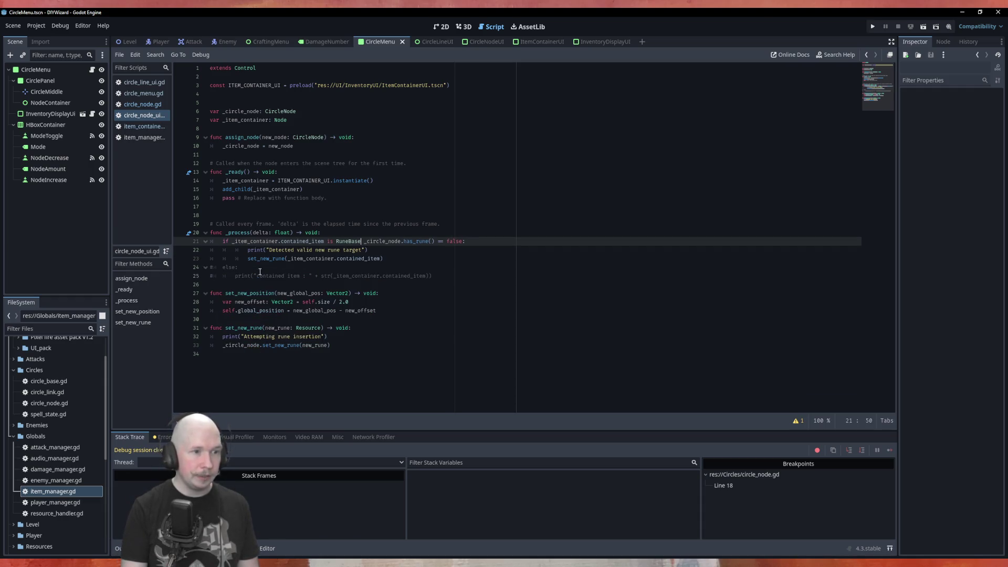
pyautogui.write('and')
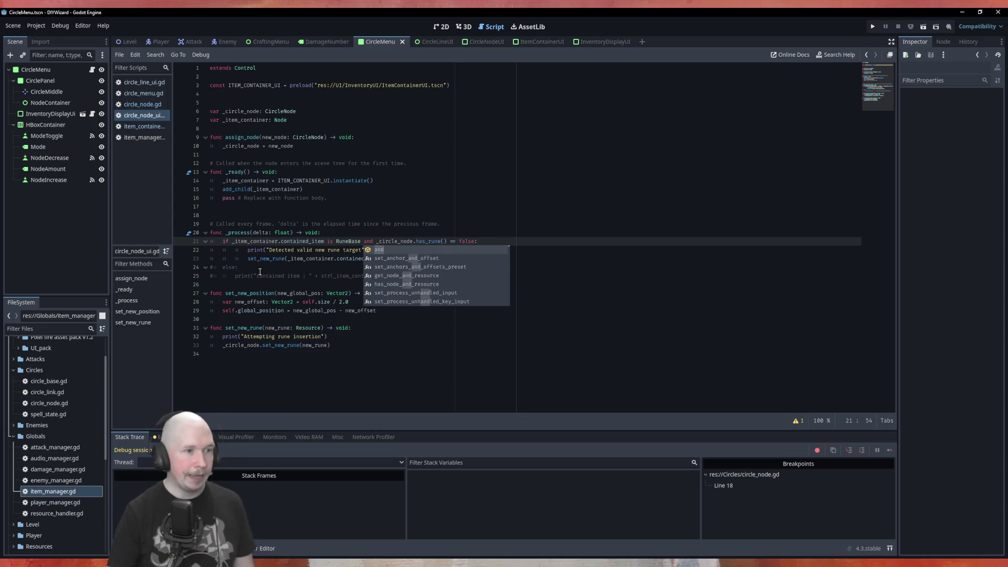
pyautogui.click(244, 253)
# Unindent the if body by one level, save the script and run the game
pyautogui.press('BackSpace')
pyautogui.press('Down')
pyautogui.press('BackSpace')
pyautogui.press('Up')
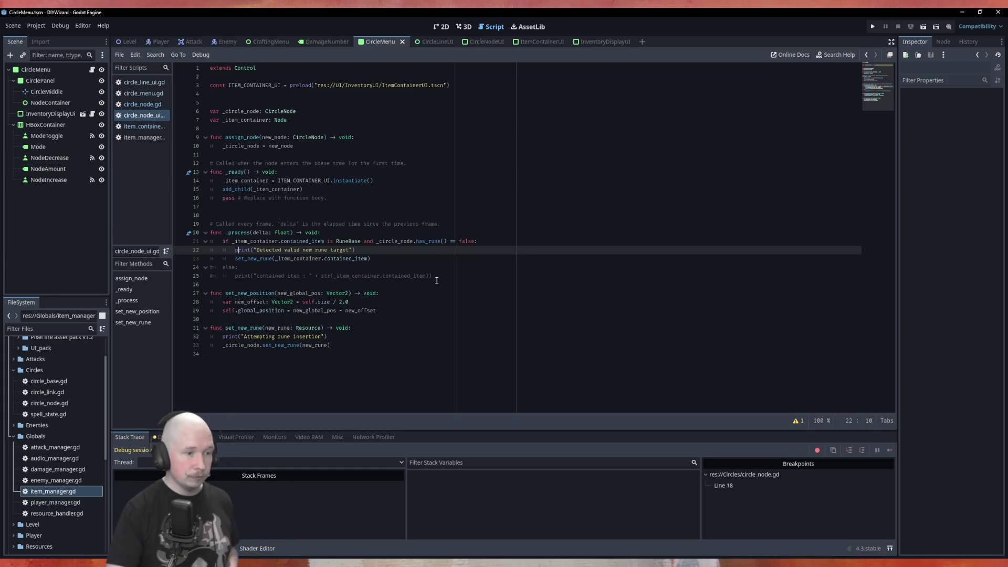
pyautogui.hotkey('ctrl', 's')
pyautogui.press('F6')
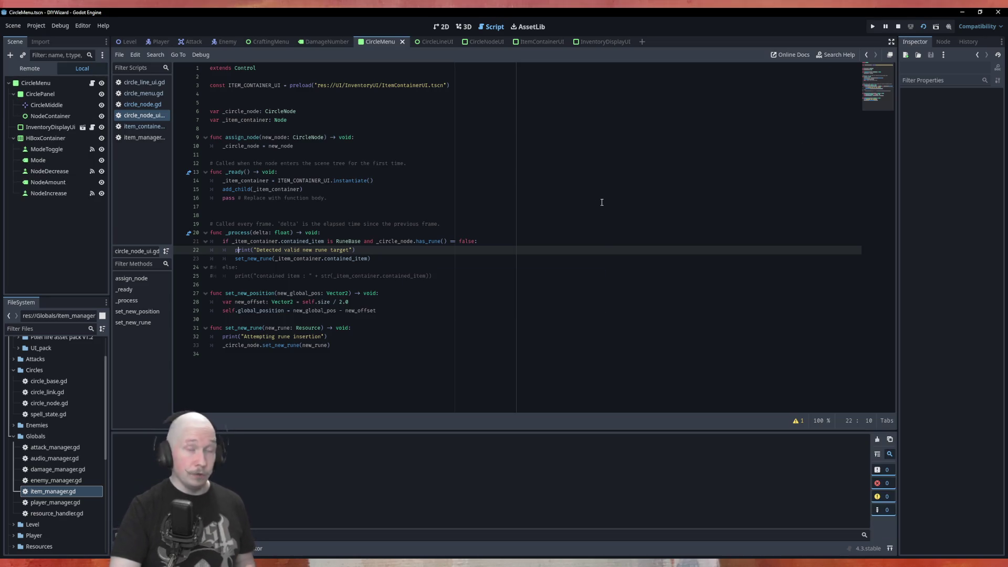
# Drop Power_100 on the top node, continue past the breakpoint, then restart the game
pyautogui.moveTo(546, 172)
pyautogui.mouseDown()
pyautogui.moveTo(442, 213)
pyautogui.moveTo(401, 202)
pyautogui.mouseUp()
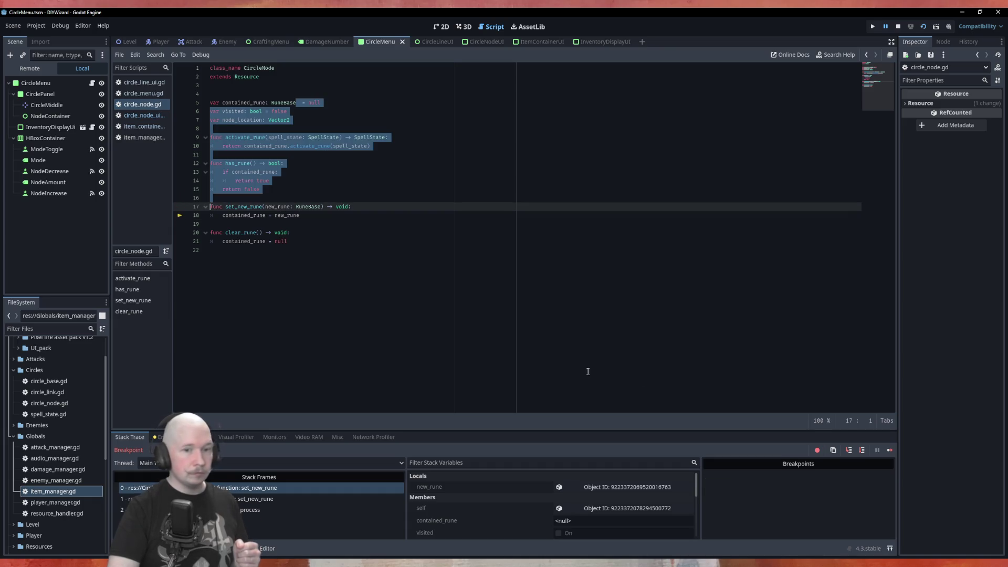
pyautogui.click(889, 450)
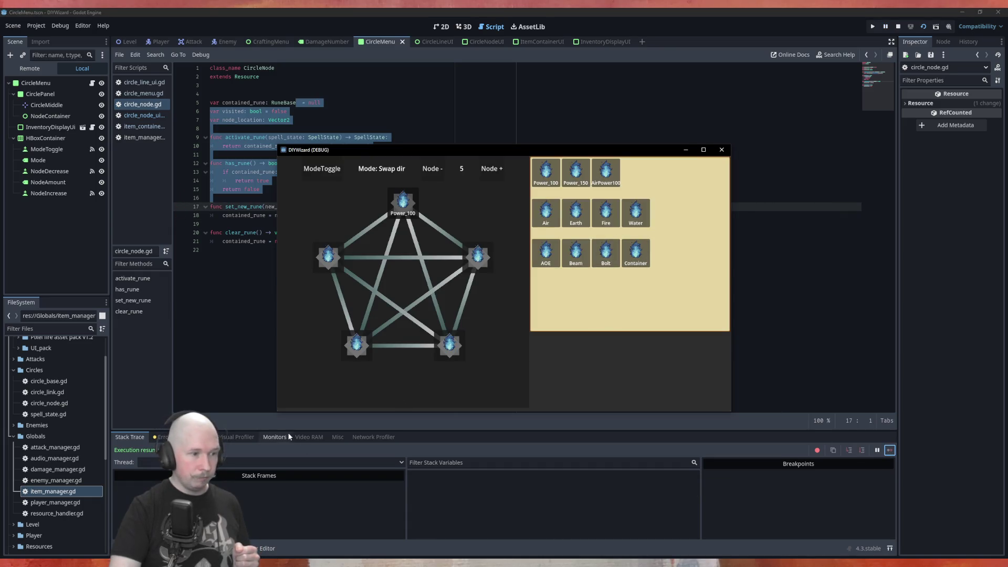
pyautogui.press('F8')
pyautogui.press('F5')
# Place Air, AOE, Fire and Bolt on the remaining nodes and switch to Open/Close mode
pyautogui.moveTo(538, 220); pyautogui.dragTo(477, 257)
pyautogui.moveTo(546, 252)
pyautogui.mouseDown()
pyautogui.moveTo(515, 326)
pyautogui.moveTo(446, 347)
pyautogui.mouseUp()
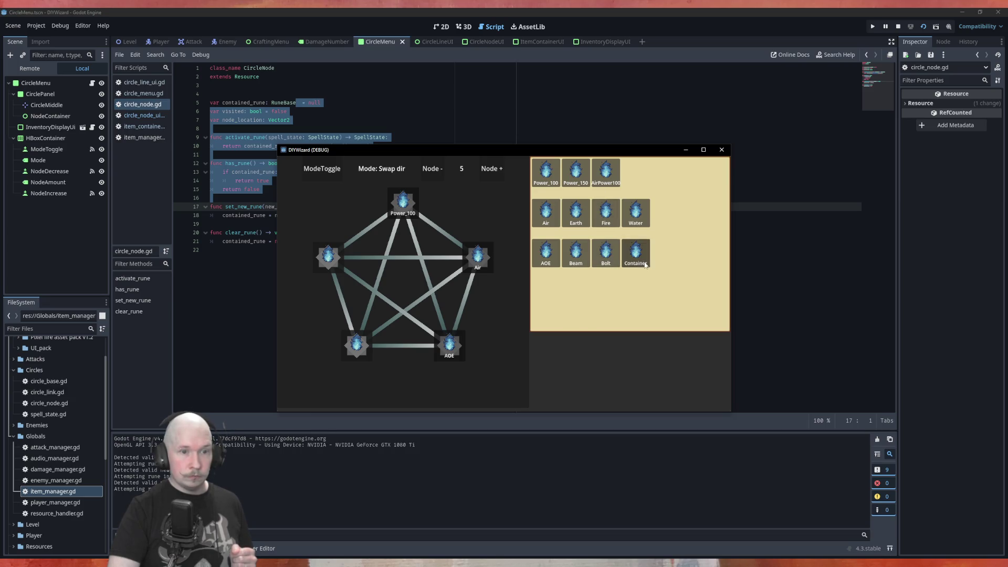
pyautogui.moveTo(609, 216); pyautogui.dragTo(330, 258)
pyautogui.moveTo(399, 364)
pyautogui.mouseDown()
pyautogui.moveTo(344, 353)
pyautogui.moveTo(349, 346)
pyautogui.mouseUp()
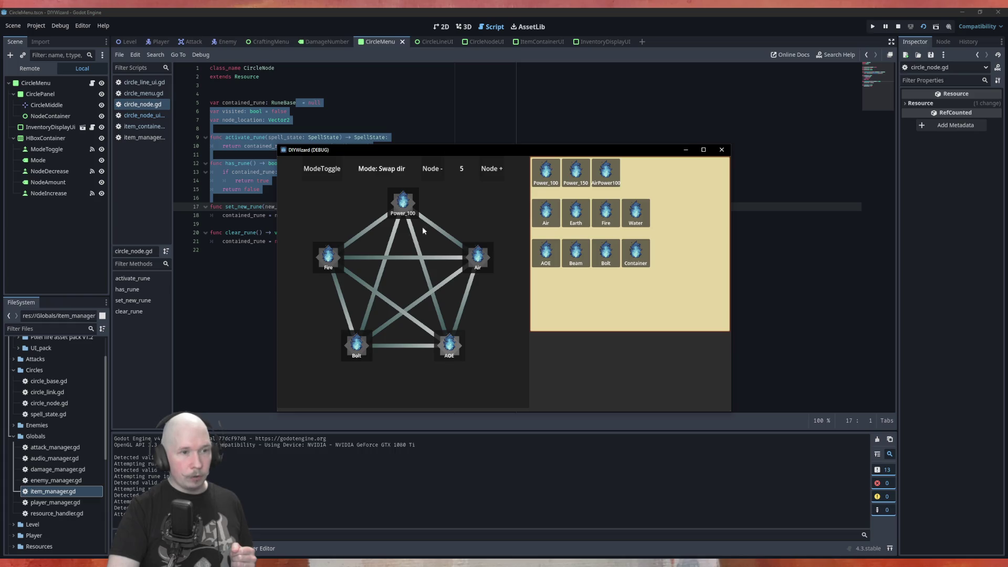
pyautogui.click(324, 171)
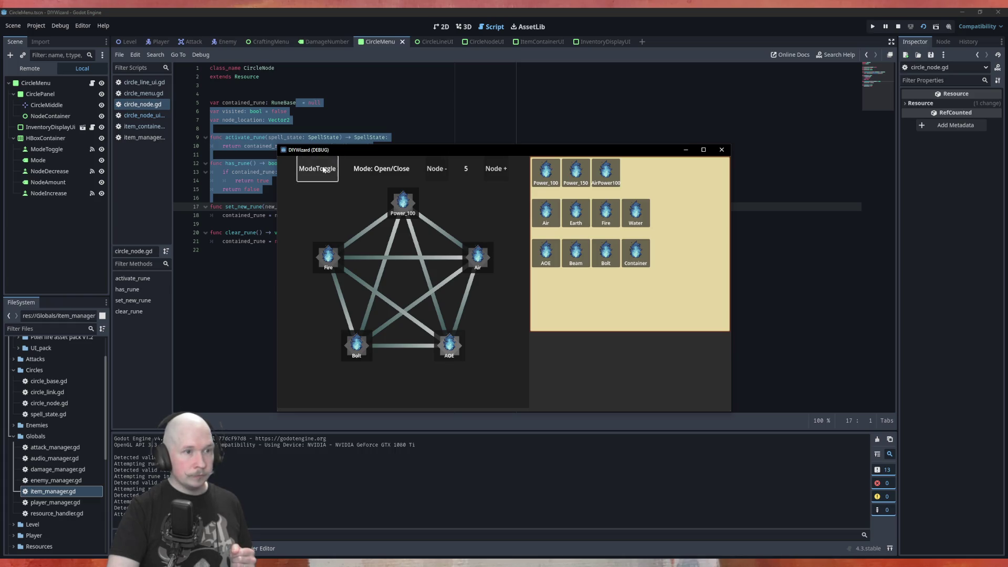
# Open the four outer links: Power_100–Air, Power_100–Fire, Fire–Bolt and Air–AOE
pyautogui.click(438, 229)
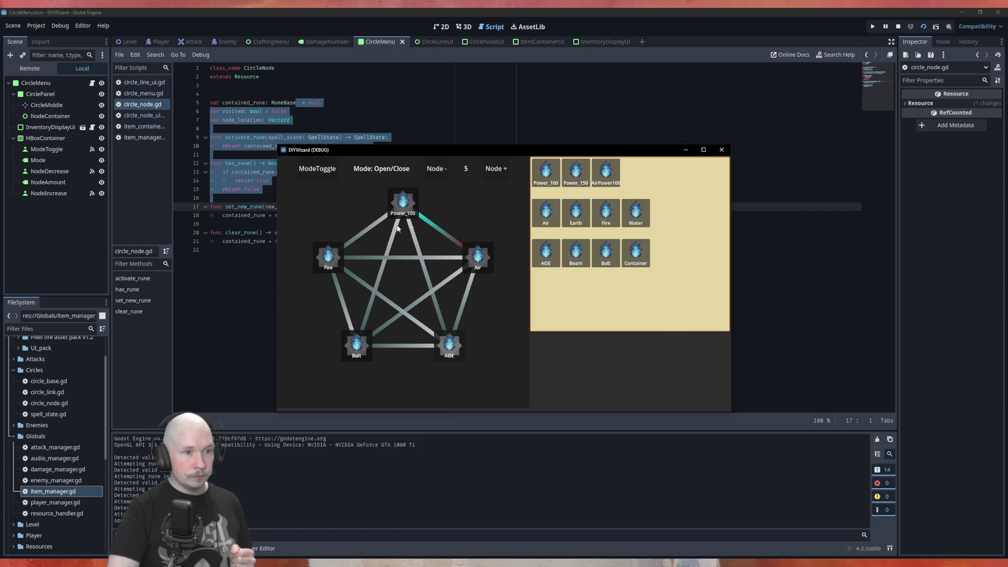
pyautogui.click(374, 228)
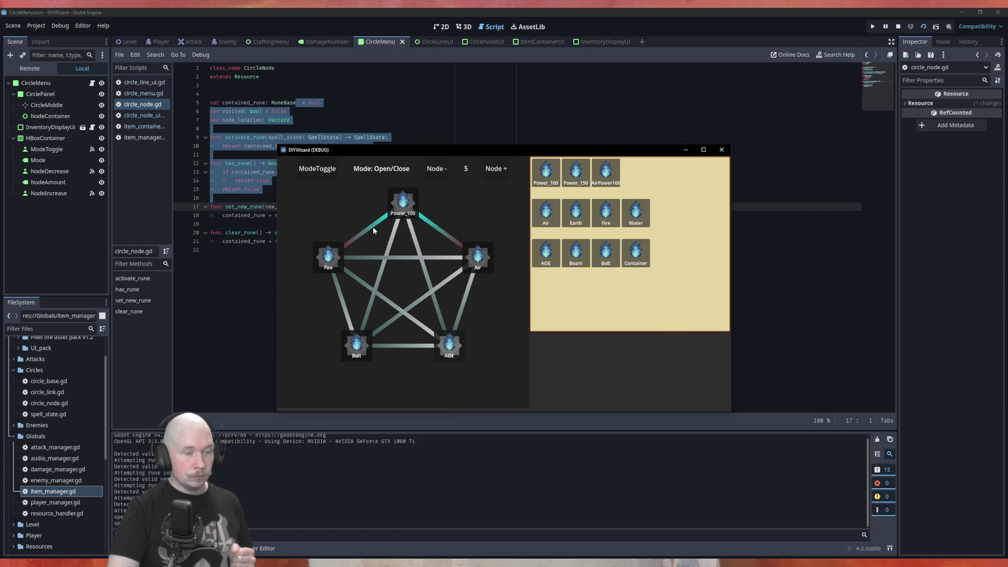
pyautogui.click(340, 294)
pyautogui.click(466, 298)
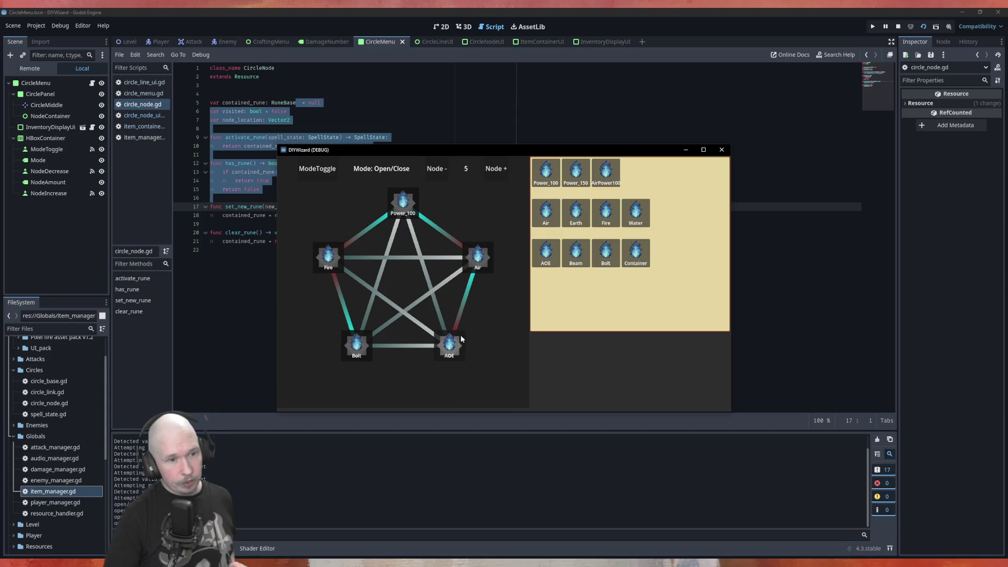
# Drop Bolt onto the AOE node, toggle the Bolt–Bolt link, and expand CircleMenu in the Remote tree
pyautogui.moveTo(605, 253)
pyautogui.mouseDown()
pyautogui.moveTo(522, 320)
pyautogui.moveTo(449, 351)
pyautogui.mouseUp()
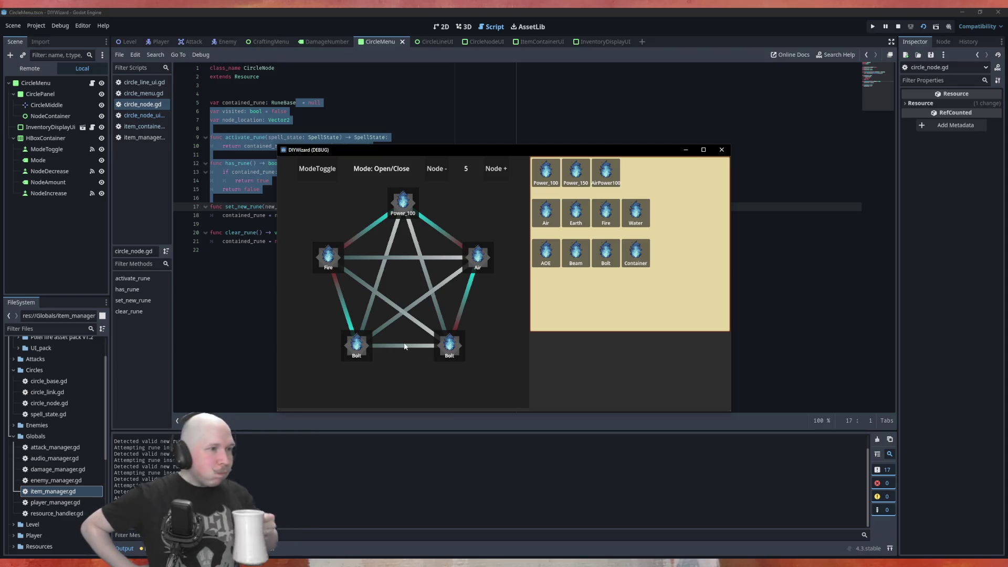
pyautogui.click(405, 346)
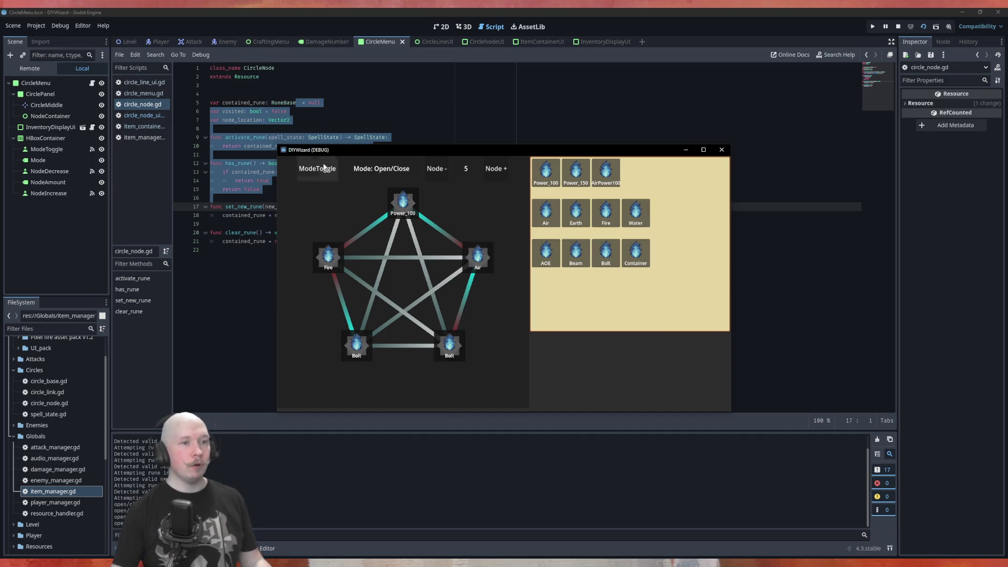
pyautogui.click(30, 68)
pyautogui.click(14, 171)
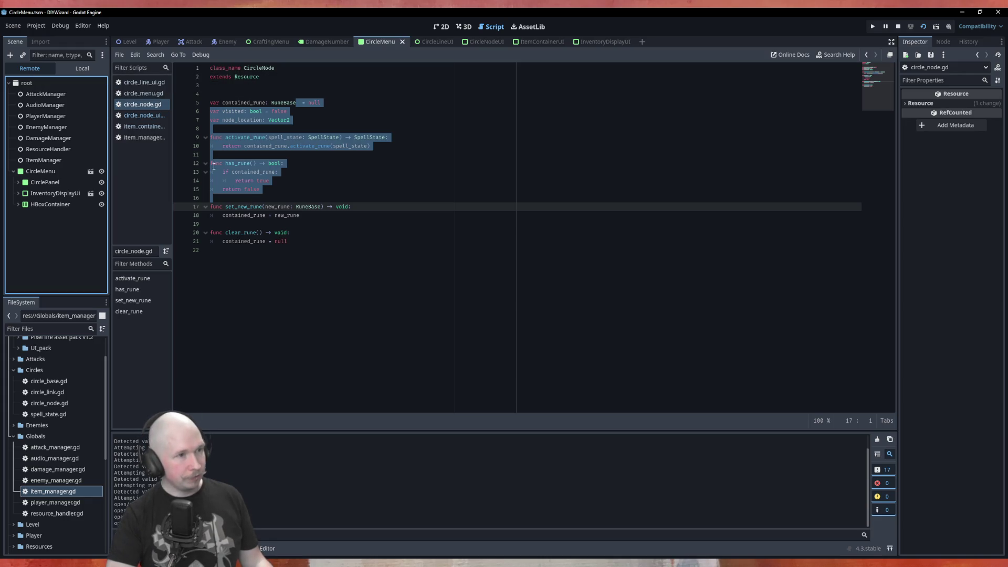
# Inspect a running CircleNodeUI's Circle Node resource to show its Power_100 contained rune
pyautogui.click(17, 182)
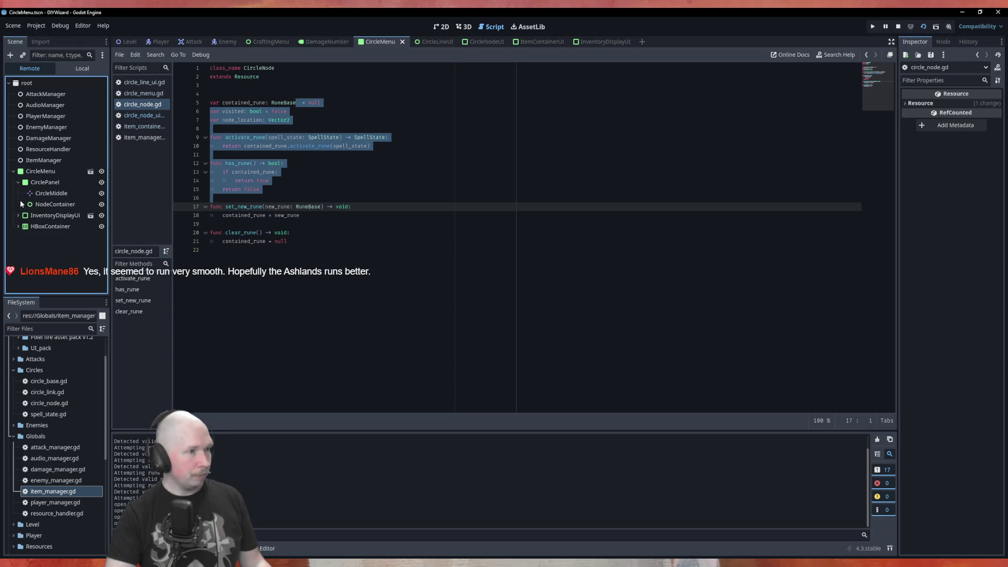
pyautogui.click(22, 204)
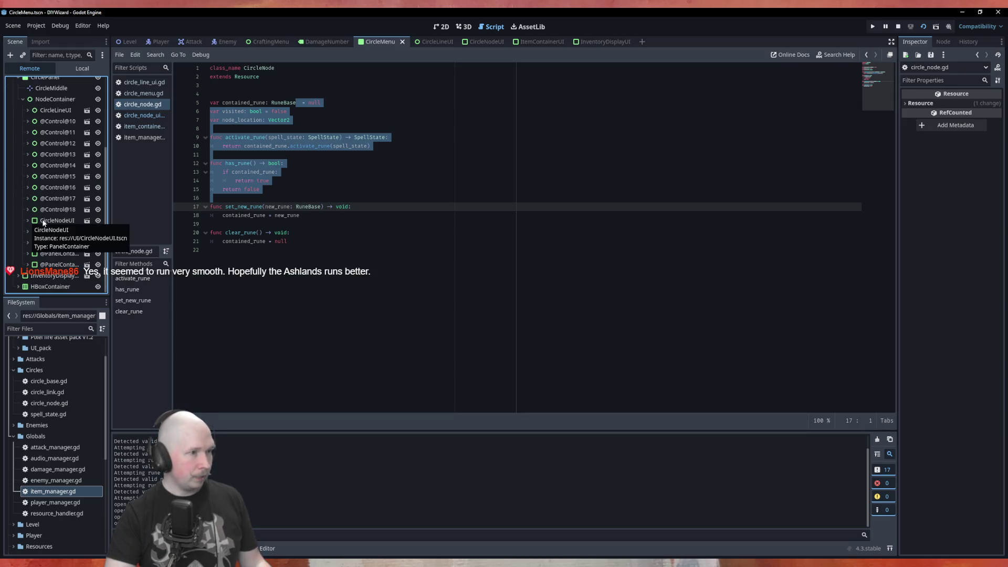
pyautogui.click(32, 222)
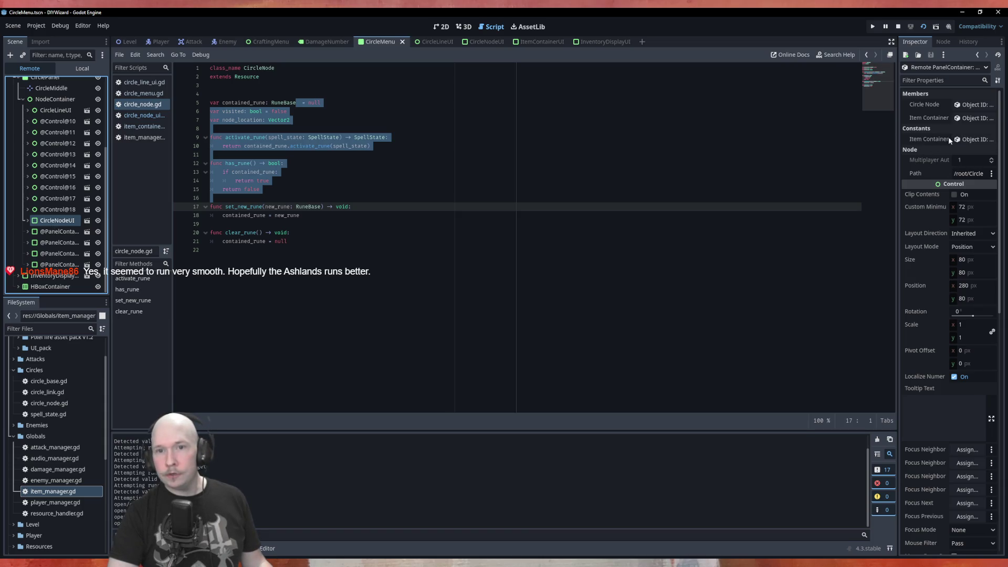
pyautogui.click(966, 104)
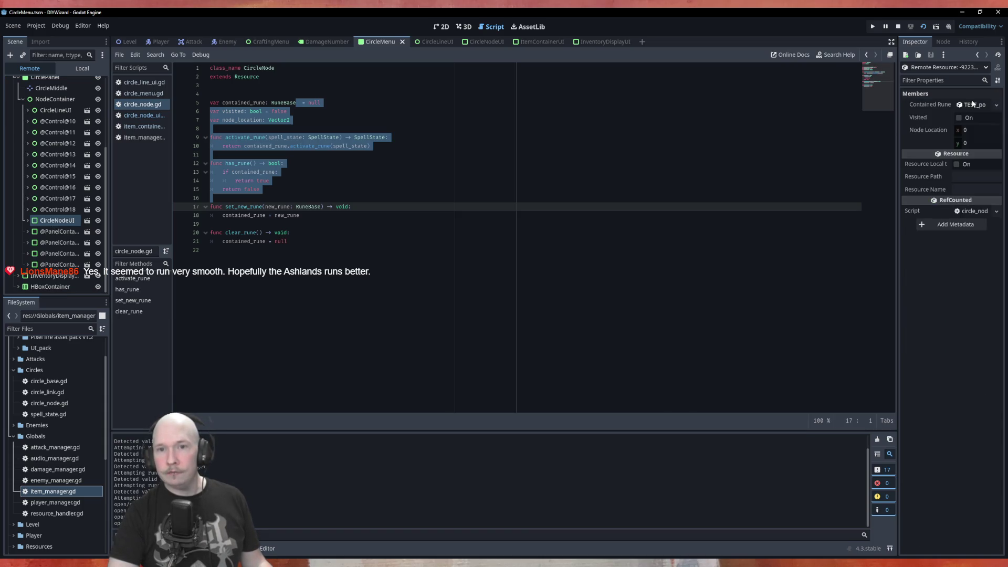
pyautogui.click(978, 105)
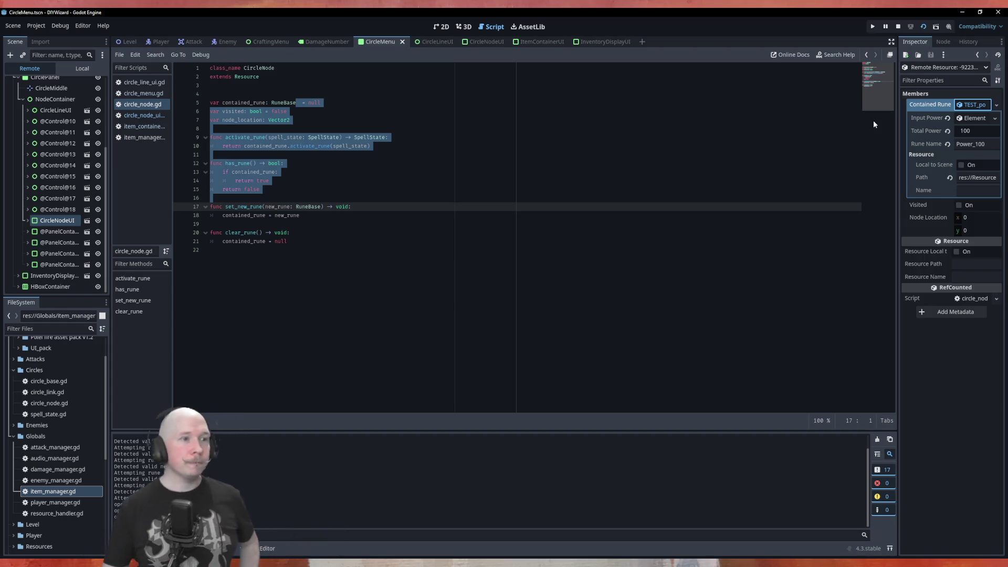
# Deselect the code and switch to the Krita goal-notes window
pyautogui.click(348, 193)
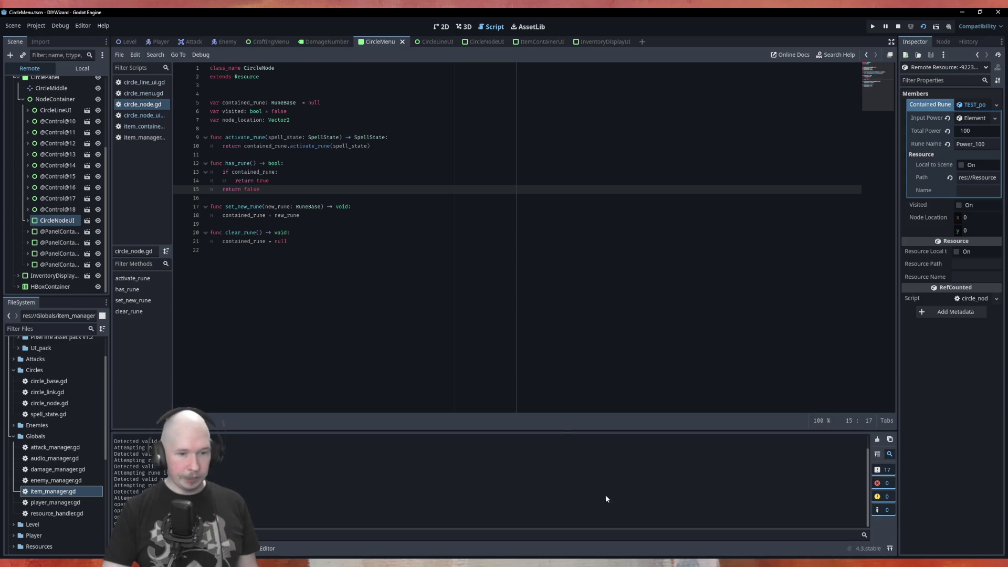
pyautogui.hotkey('alt', 'Tab')
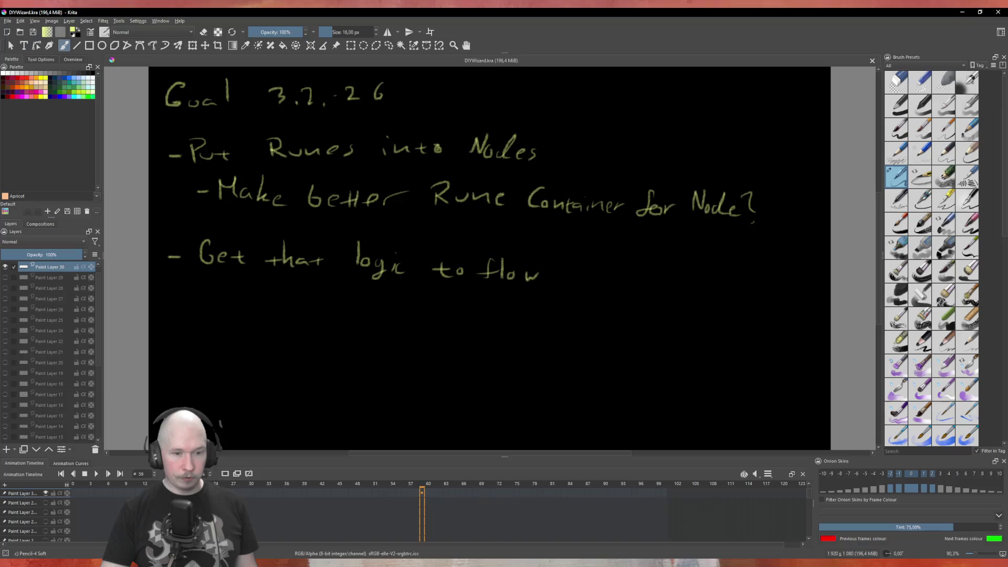
# Tick 'Put Runes into Nodes', dash the rune-container item, save DIYWizard.kra, and return to Godot
pyautogui.moveTo(593, 150); pyautogui.dragTo(668, 113)
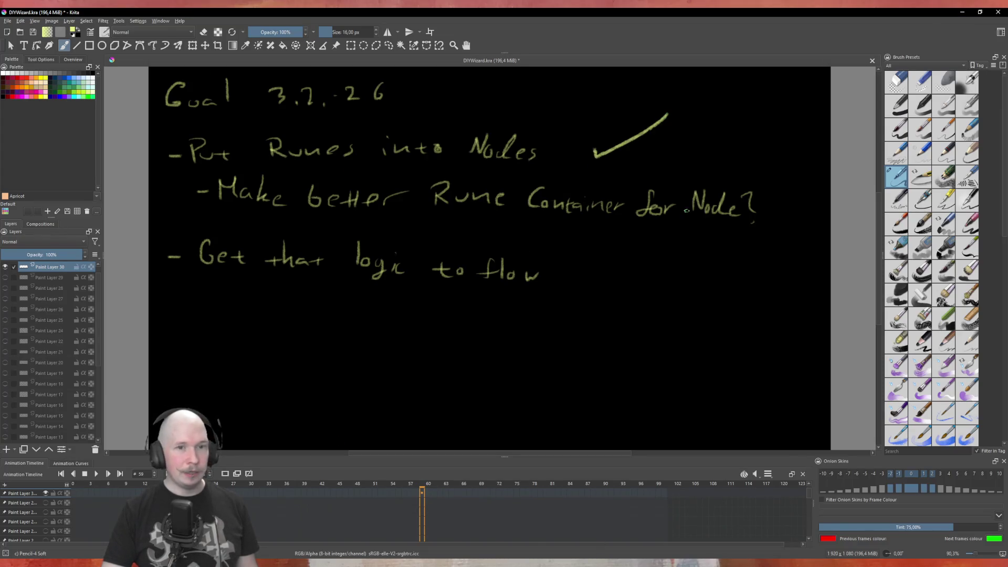
pyautogui.moveTo(769, 210); pyautogui.dragTo(805, 210)
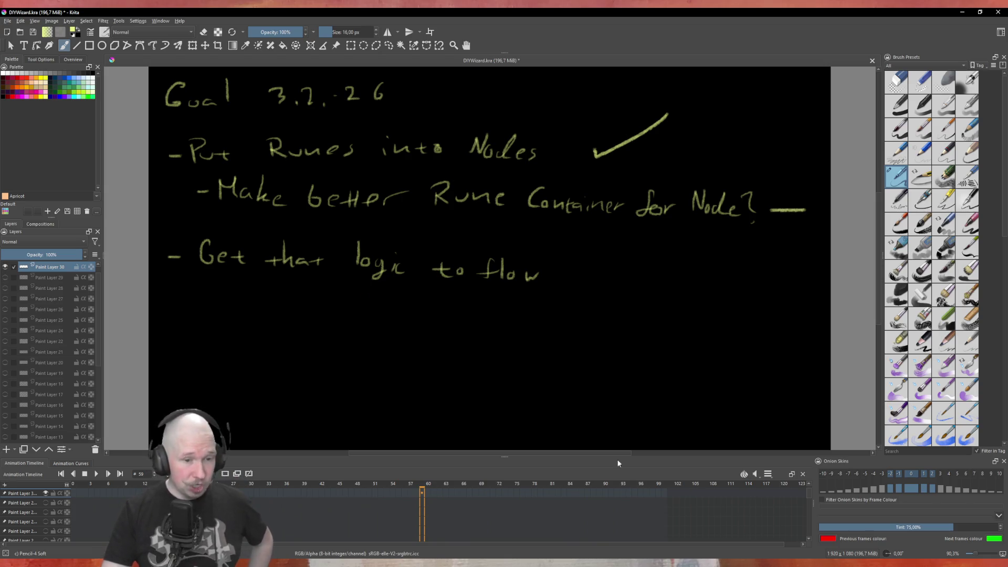
pyautogui.moveTo(606, 565)
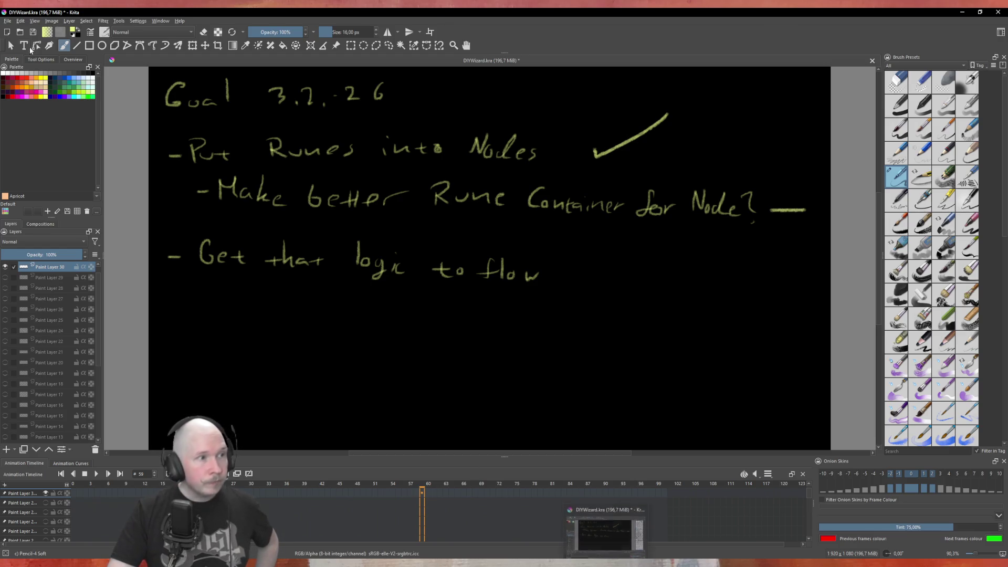
pyautogui.hotkey('ctrl', 's')
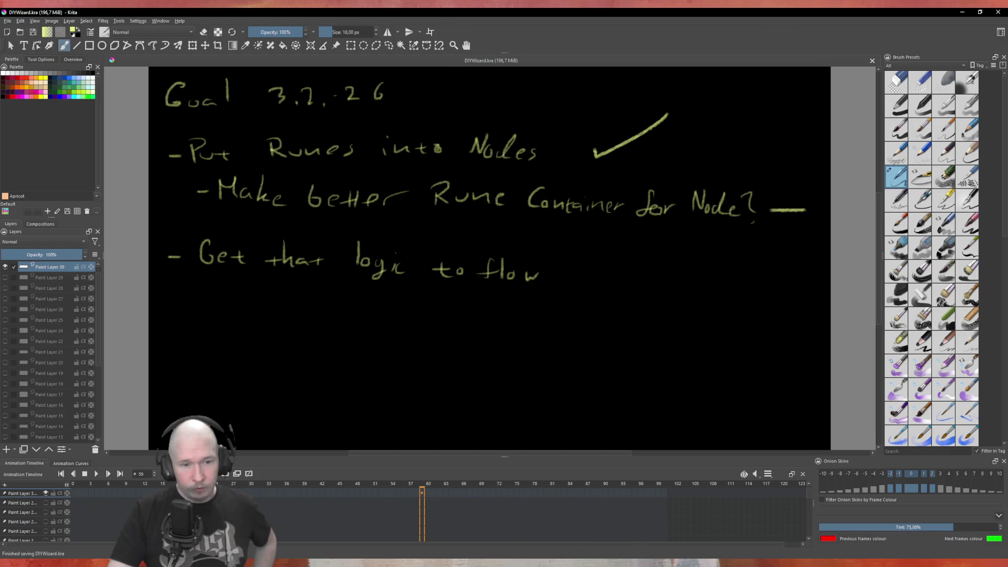
pyautogui.hotkey('alt', 'Tab')
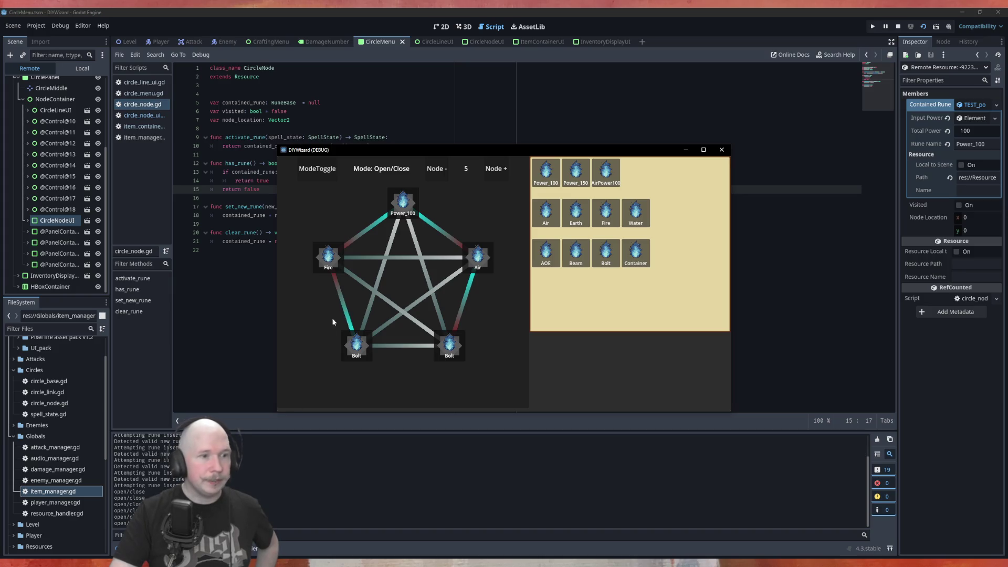
# Switch the game to Swap dir mode, reverse the Fire–Bolt link, then close the game
pyautogui.click(330, 179)
pyautogui.click(344, 302)
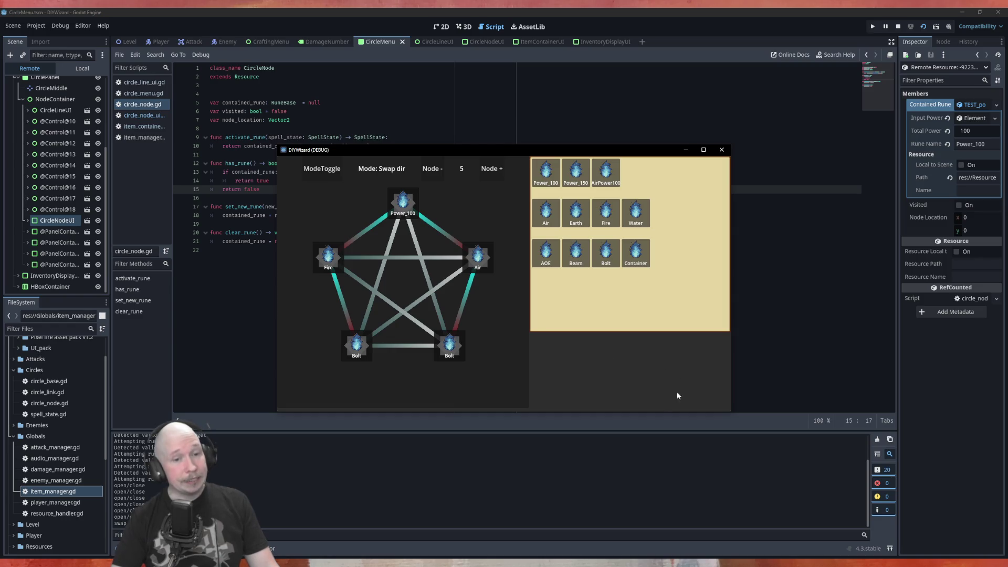
pyautogui.click(726, 151)
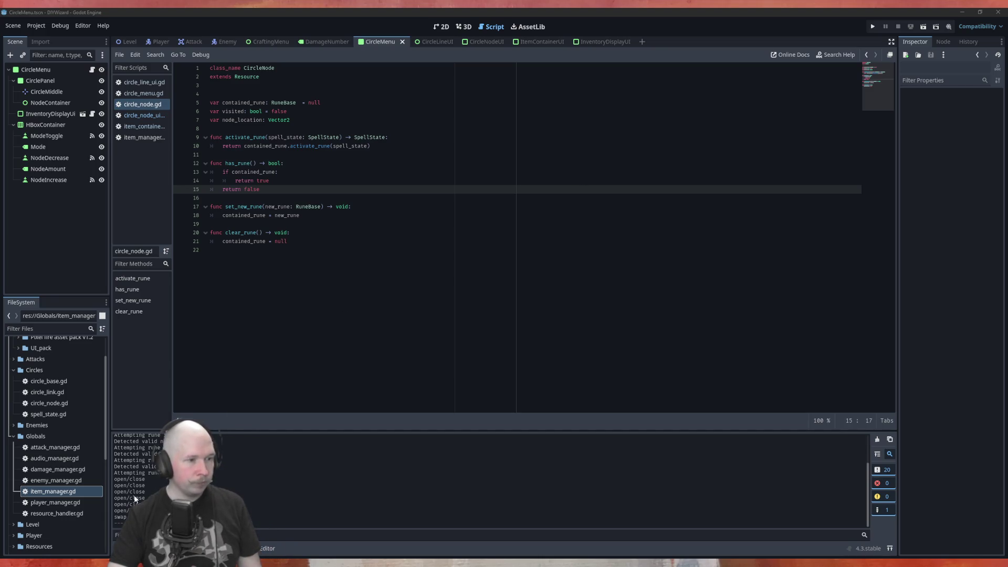
# Bring up the CircleLineUI scene's circle_line_ui.gd script
pyautogui.scroll(5, 141, 478)
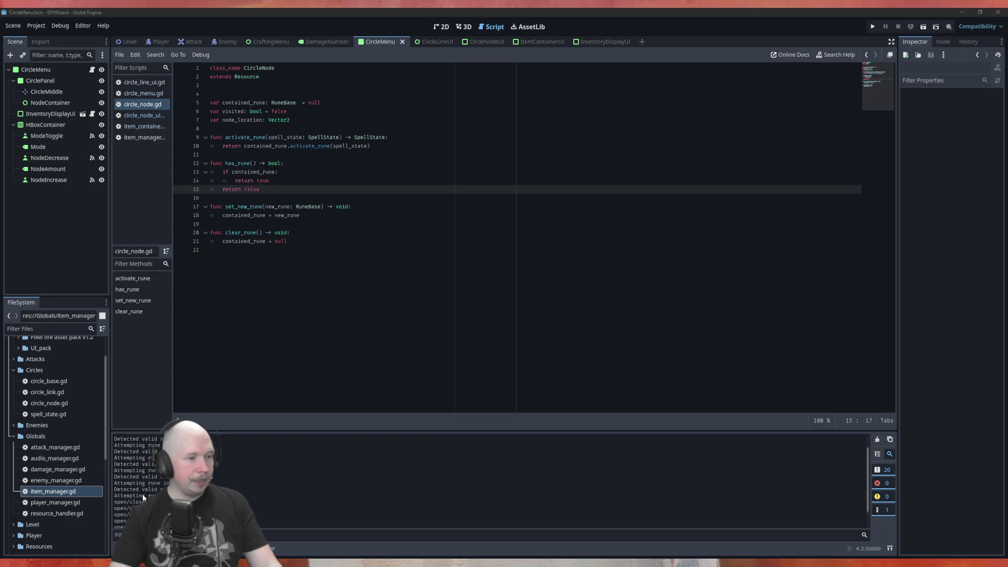
pyautogui.scroll(-3, 142, 480)
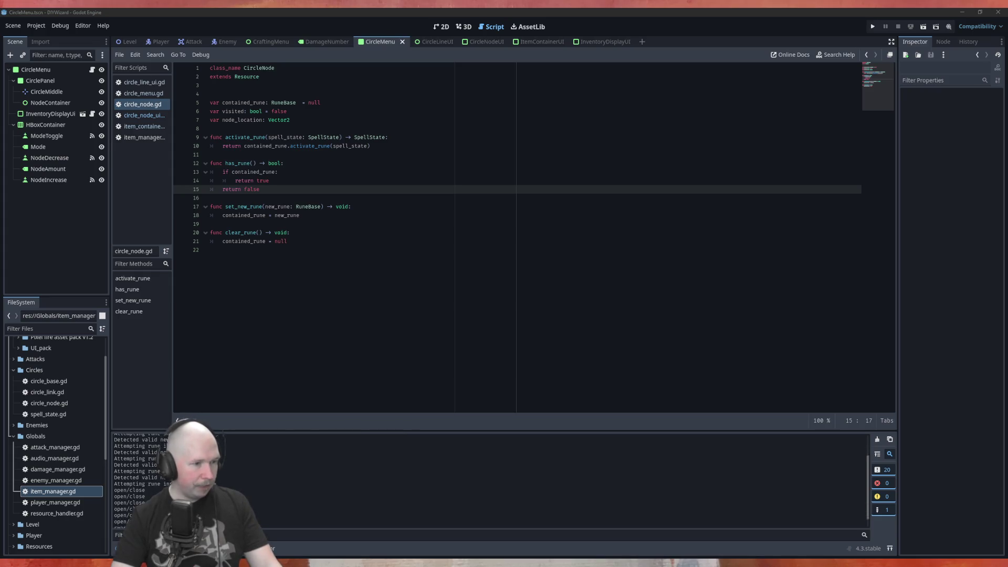
pyautogui.scroll(3, 134, 497)
pyautogui.scroll(-3, 134, 497)
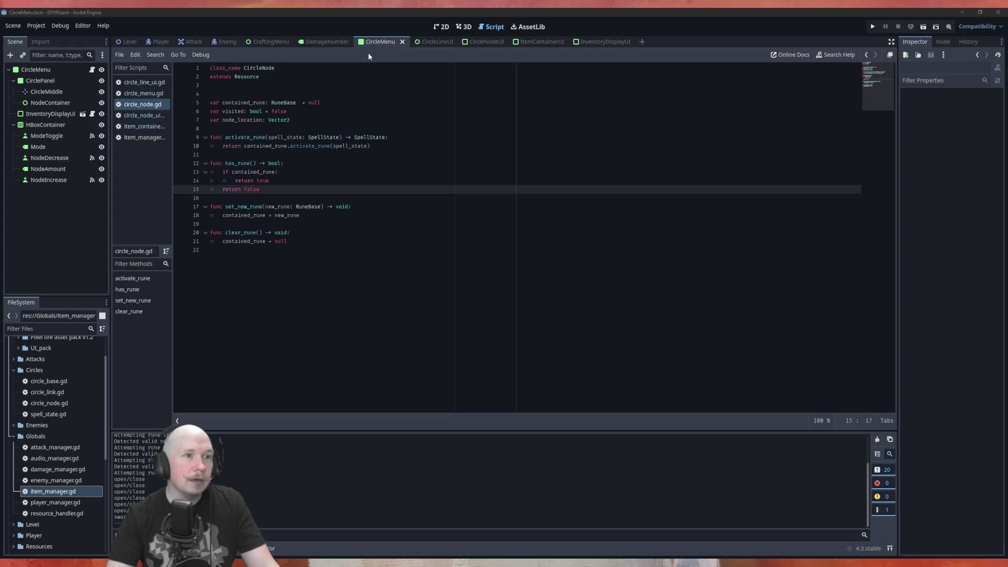
pyautogui.click(431, 42)
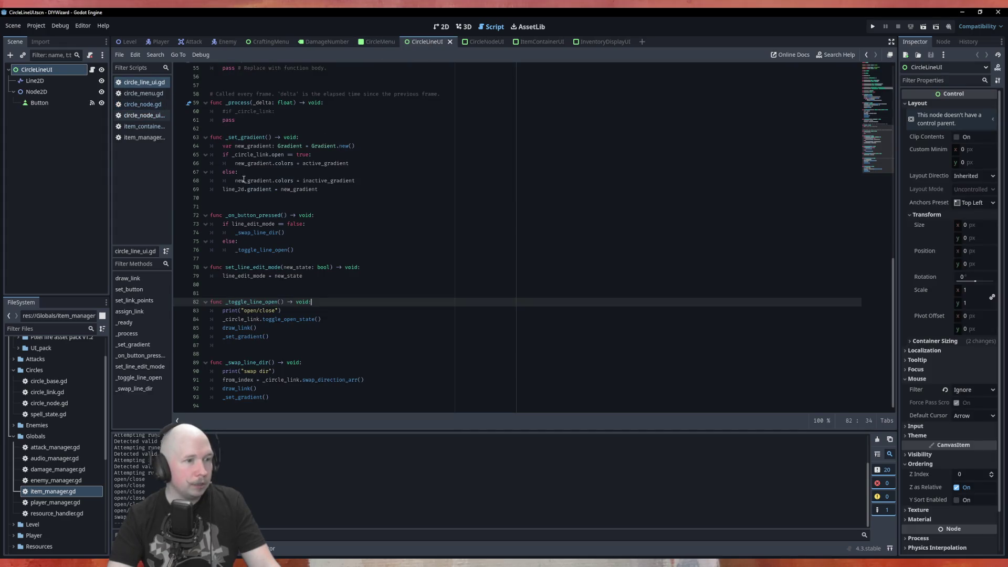
# Comment out the open/close and swap dir debug prints and save the script
pyautogui.press('Down')
pyautogui.press('Home')
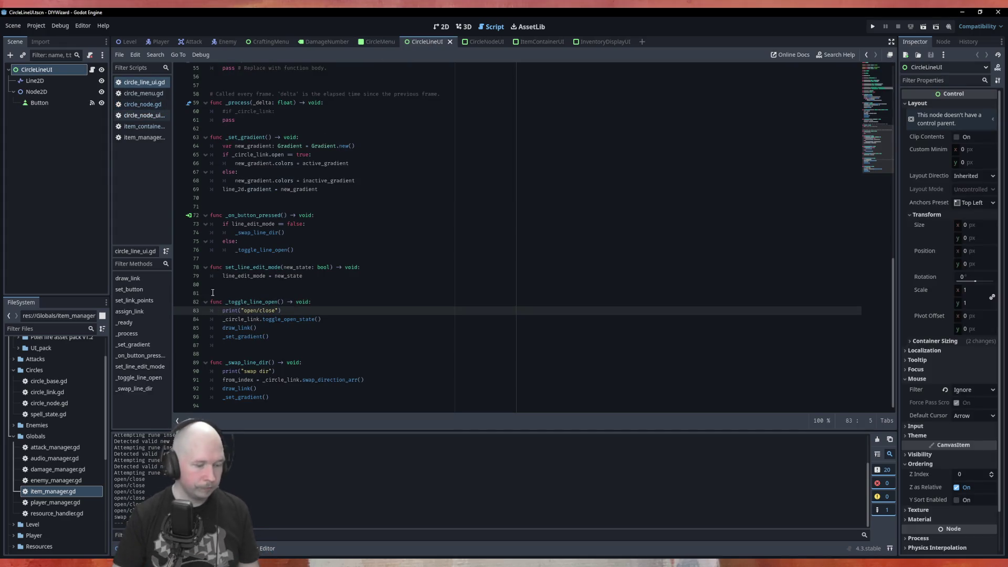
pyautogui.hotkey('ctrl', 'k')
pyautogui.press('Down')
pyautogui.press('Down')
pyautogui.press('Down')
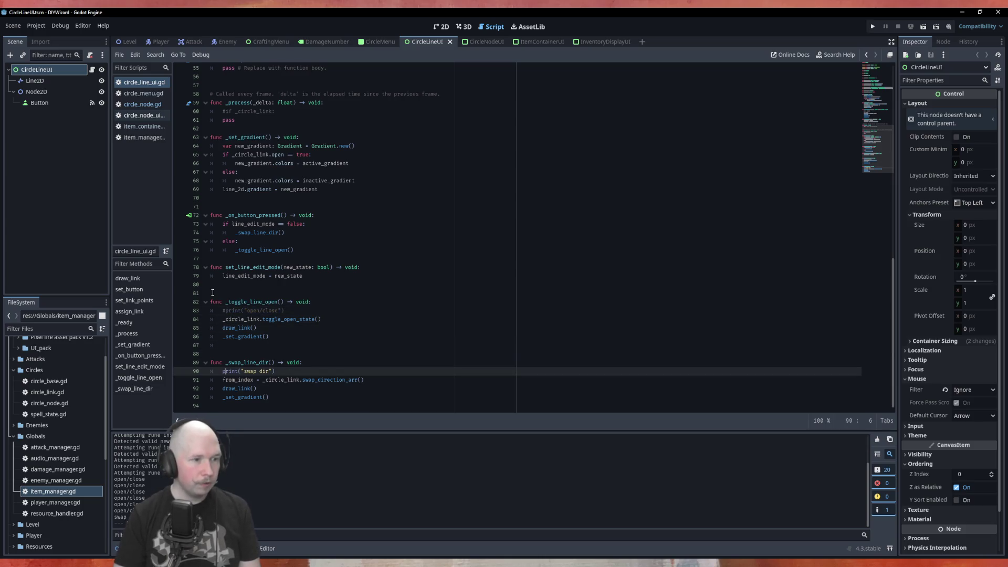
pyautogui.hotkey('ctrl', 'k')
pyautogui.hotkey('ctrl', 's')
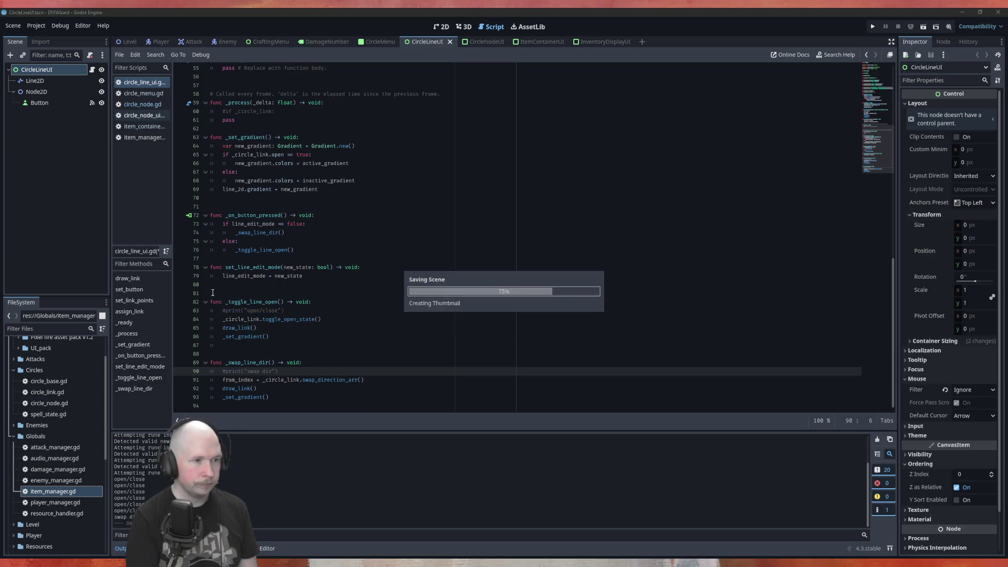
pyautogui.scroll(10, 366, 189)
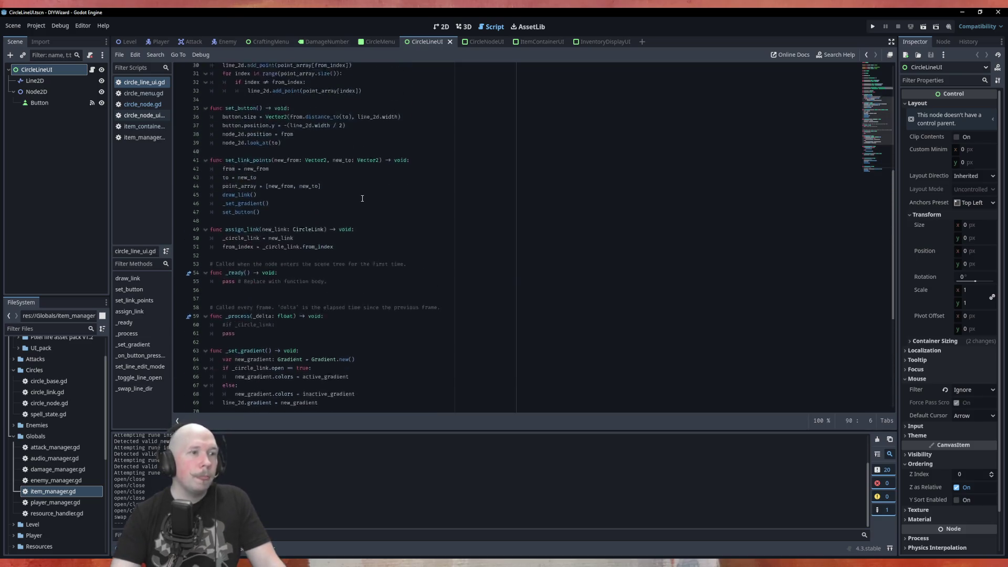
pyautogui.scroll(5, 366, 189)
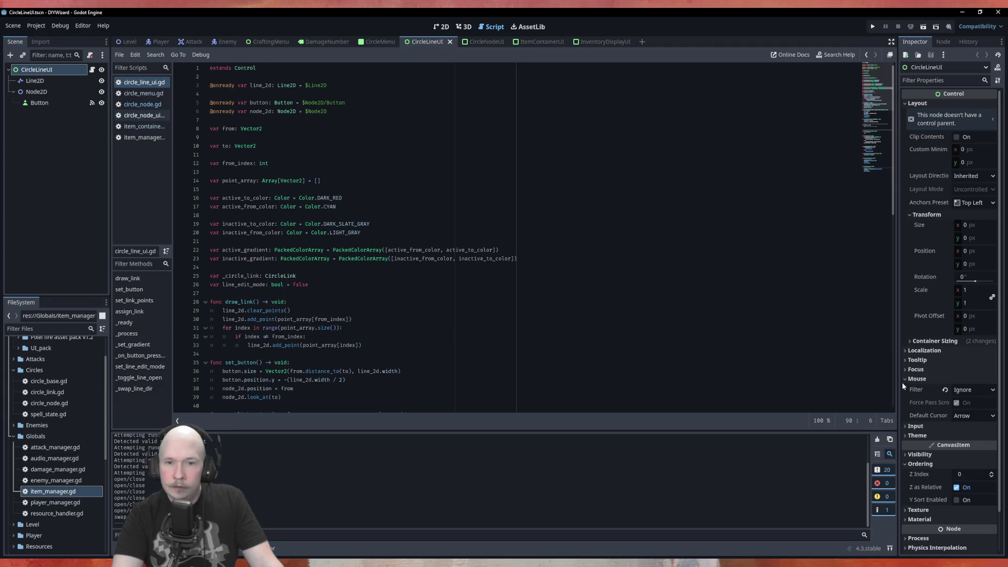
# Open the Control class documentation at get_tooltip from the Tooltip Text property's help
pyautogui.click(916, 361)
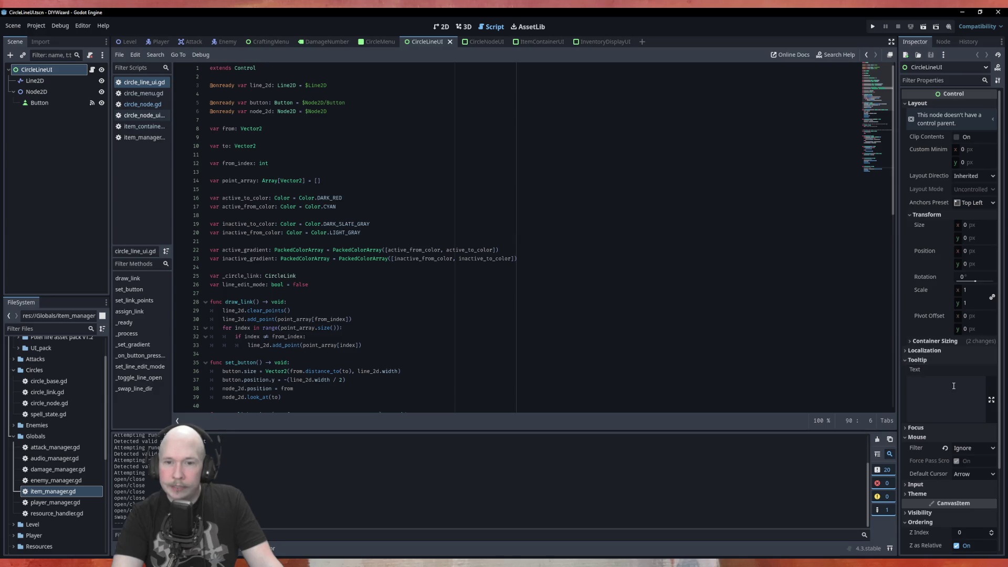
pyautogui.moveTo(913, 370)
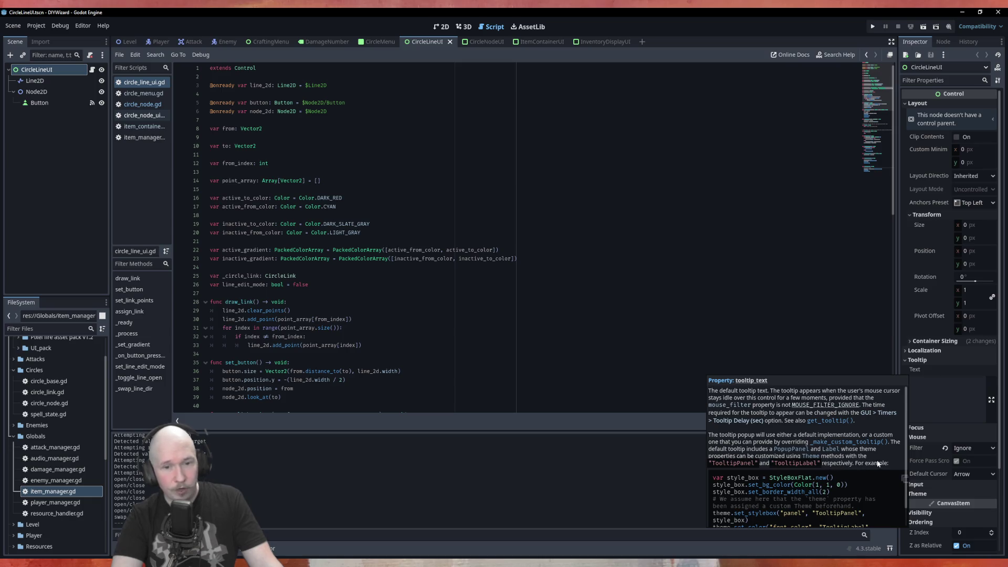
pyautogui.scroll(-1, 805, 476)
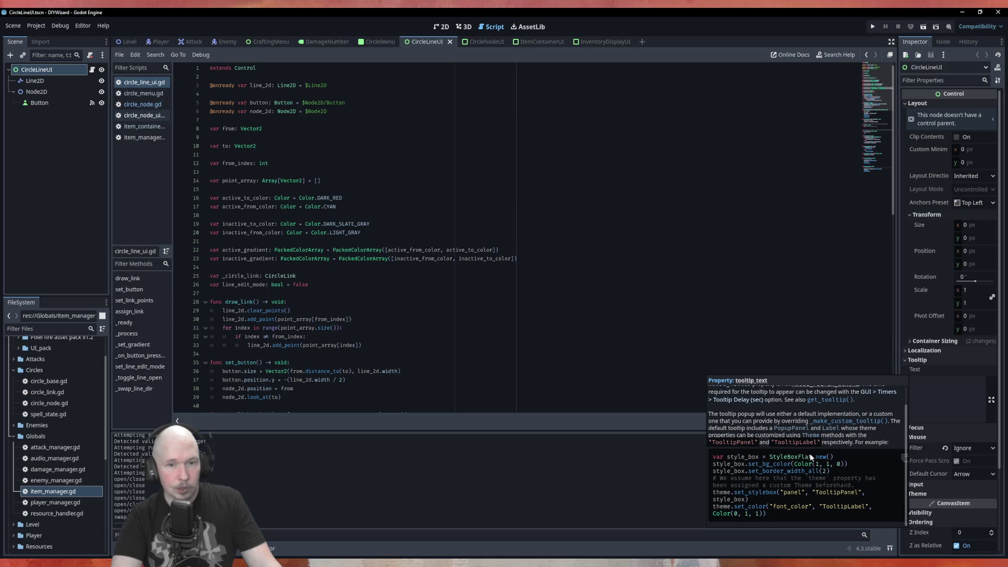
pyautogui.click(831, 400)
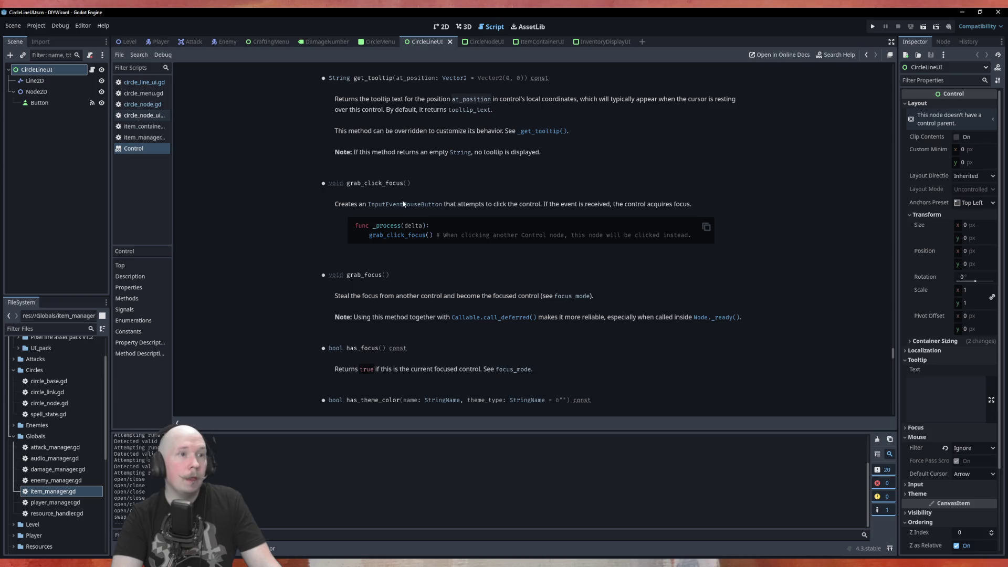
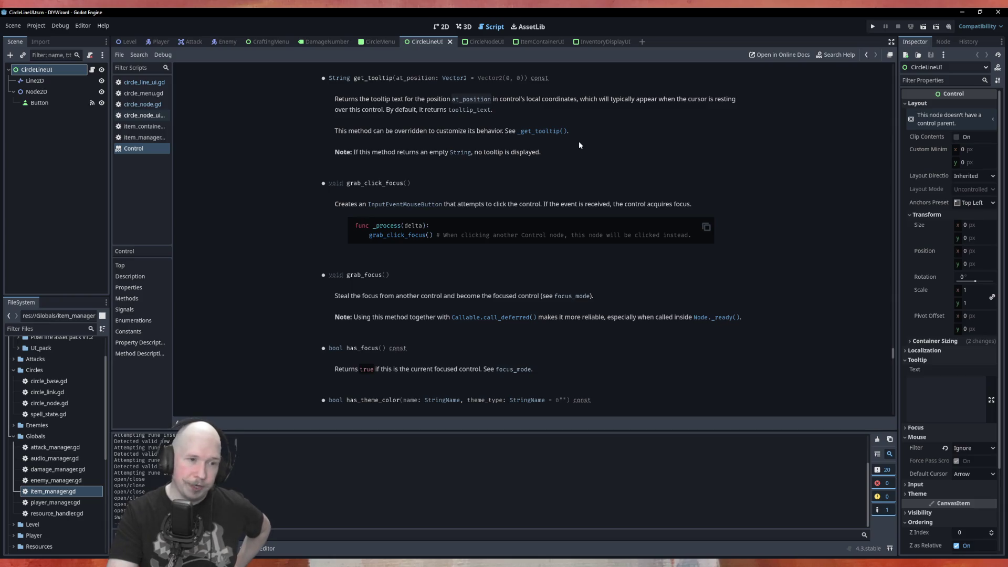
# Browse the Control class help page, then return to the circle_node_ui.gd script with Ctrl+Tab
pyautogui.scroll(-3, 580, 179)
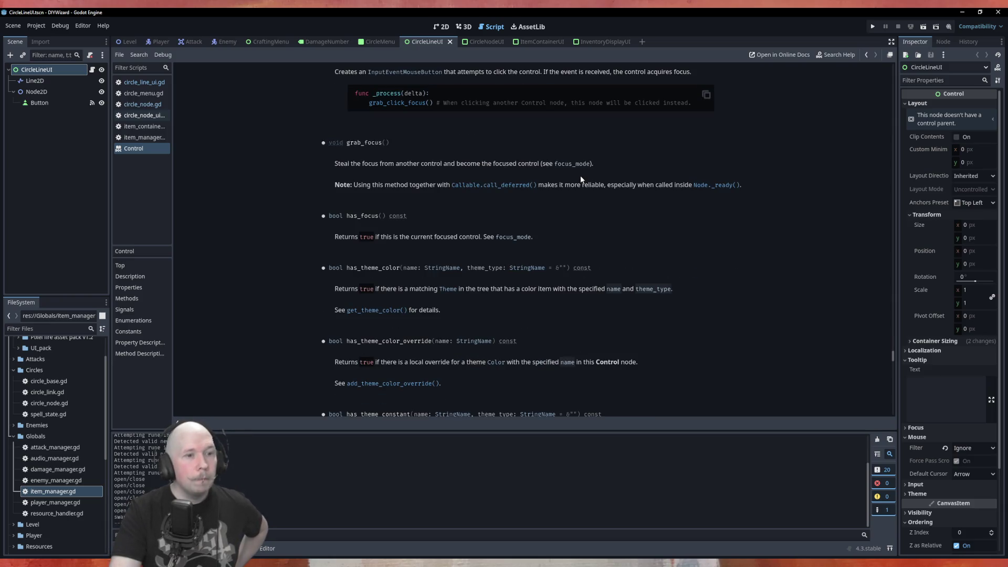
pyautogui.scroll(-2, 573, 198)
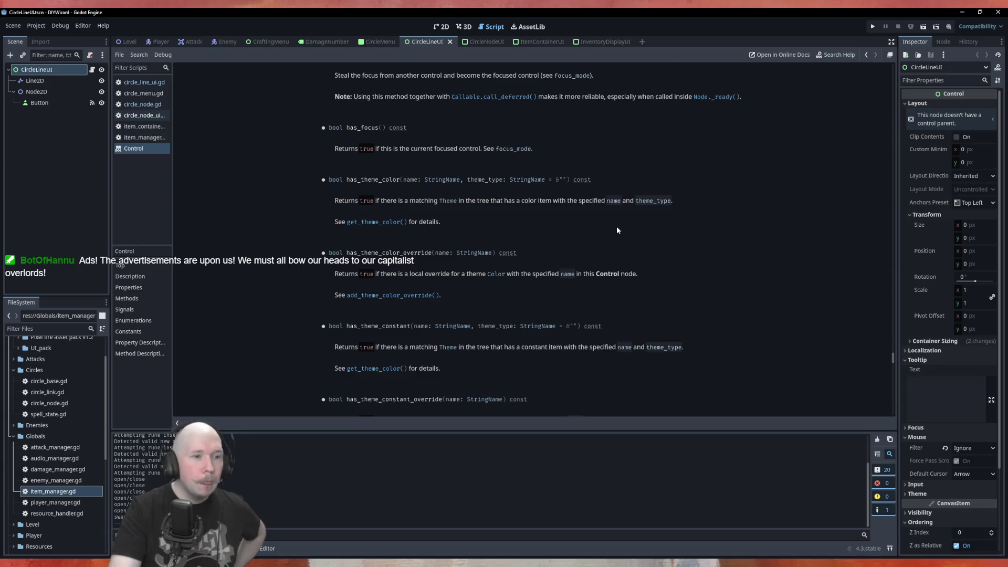
pyautogui.scroll(-3, 617, 228)
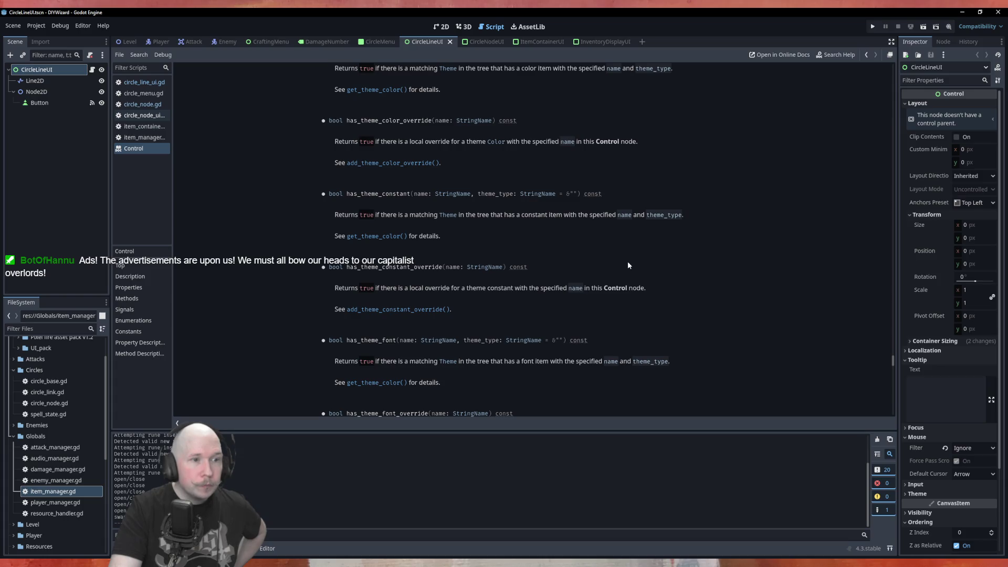
pyautogui.scroll(8, 628, 265)
pyautogui.scroll(5, 628, 261)
pyautogui.hotkey('ctrl', 'Tab')
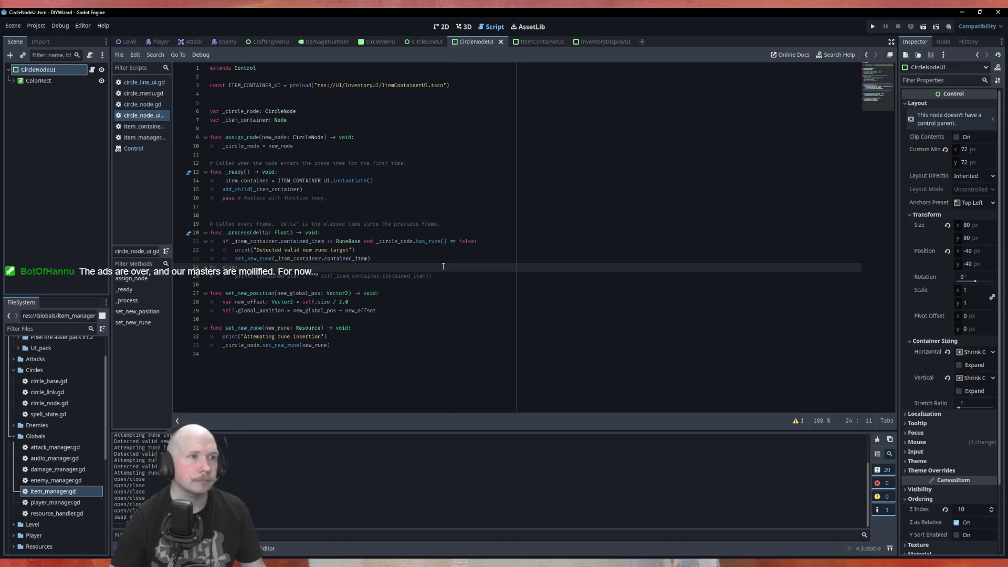
# Browse circle_node.gd, circle_line_ui.gd and circle_link.gd, reordering them in the open scripts list
pyautogui.click(142, 105)
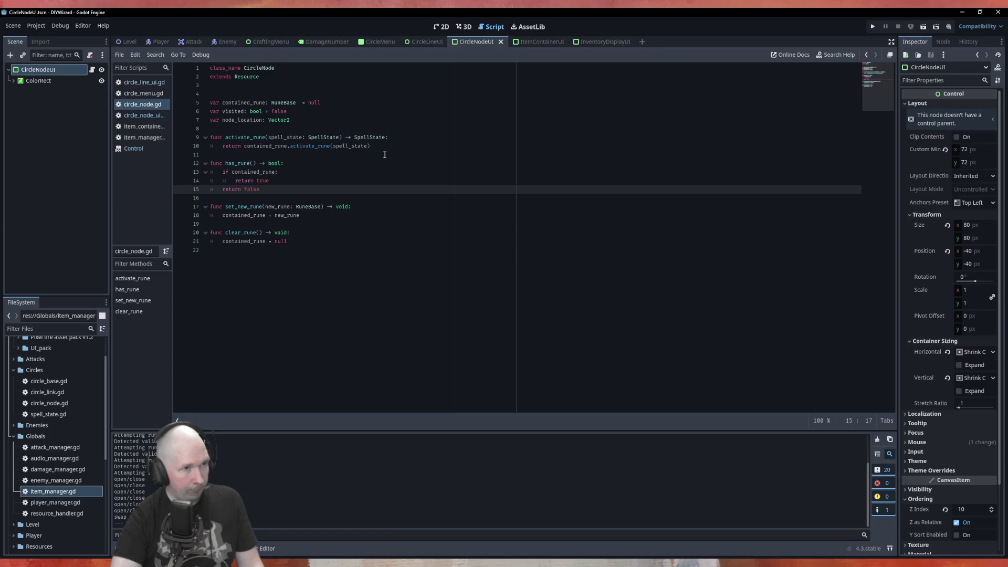
pyautogui.click(138, 83)
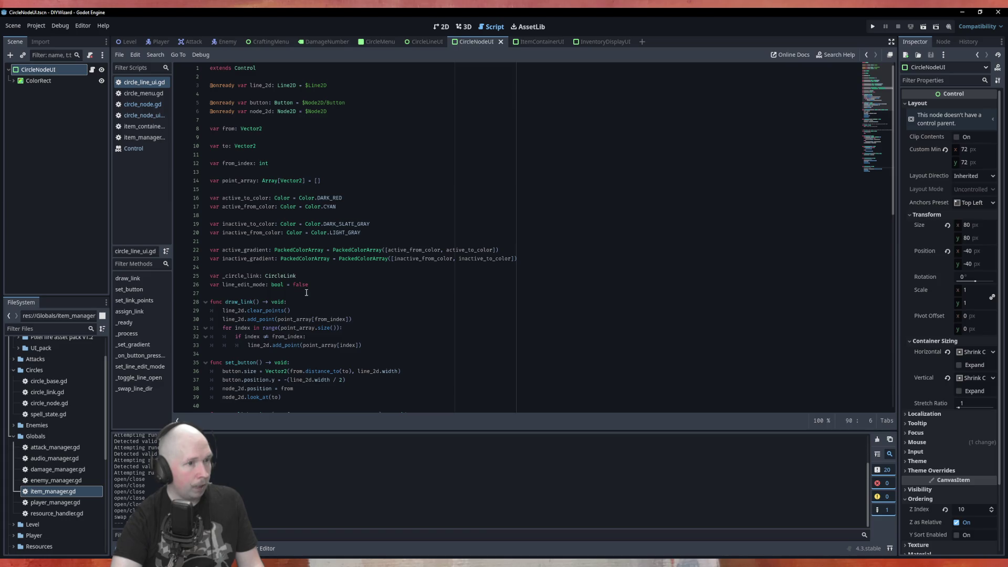
pyautogui.keyDown('ctrl'); pyautogui.click(281, 275); pyautogui.keyUp('ctrl')
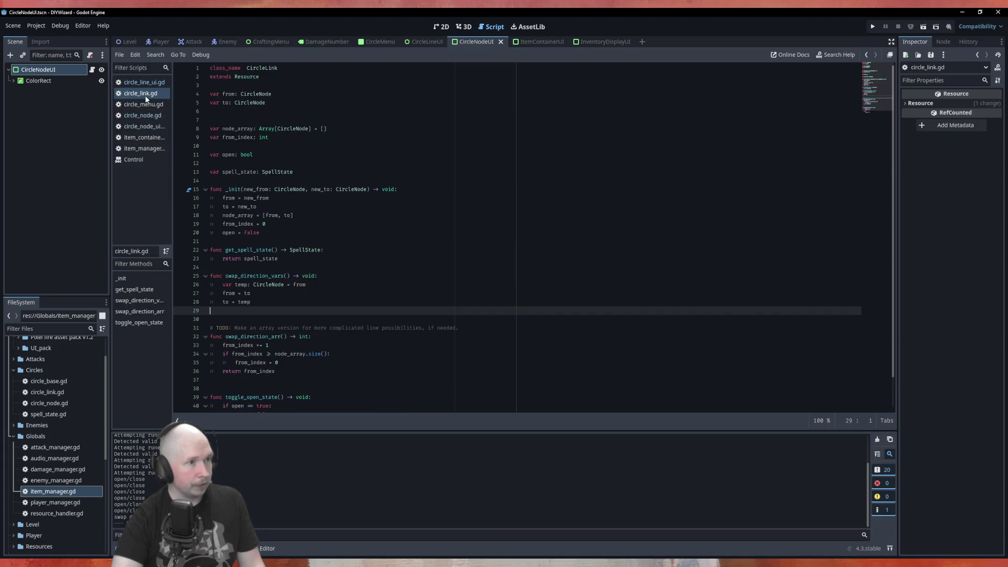
pyautogui.moveTo(143, 115); pyautogui.dragTo(148, 103)
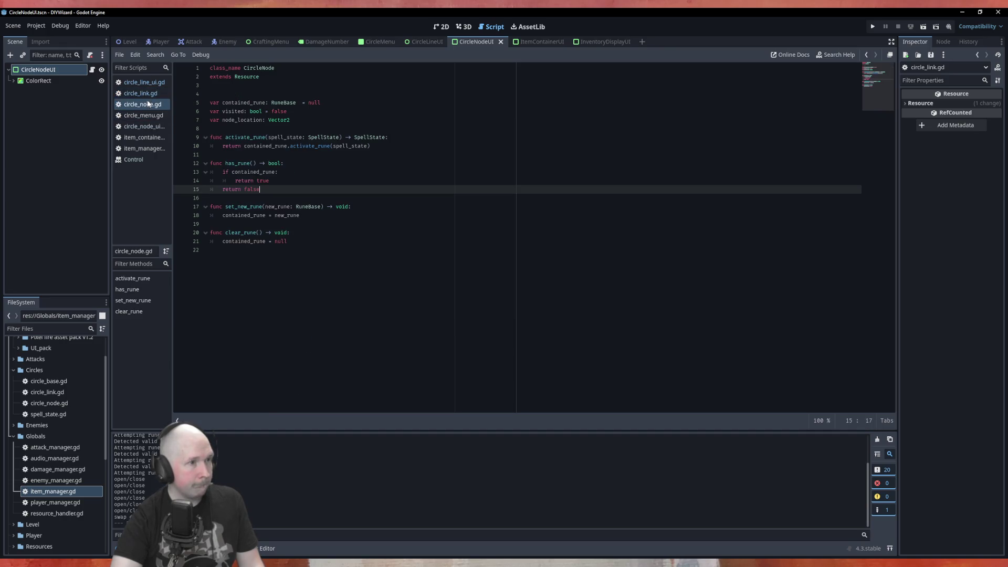
pyautogui.hotkey('alt', 'Left')
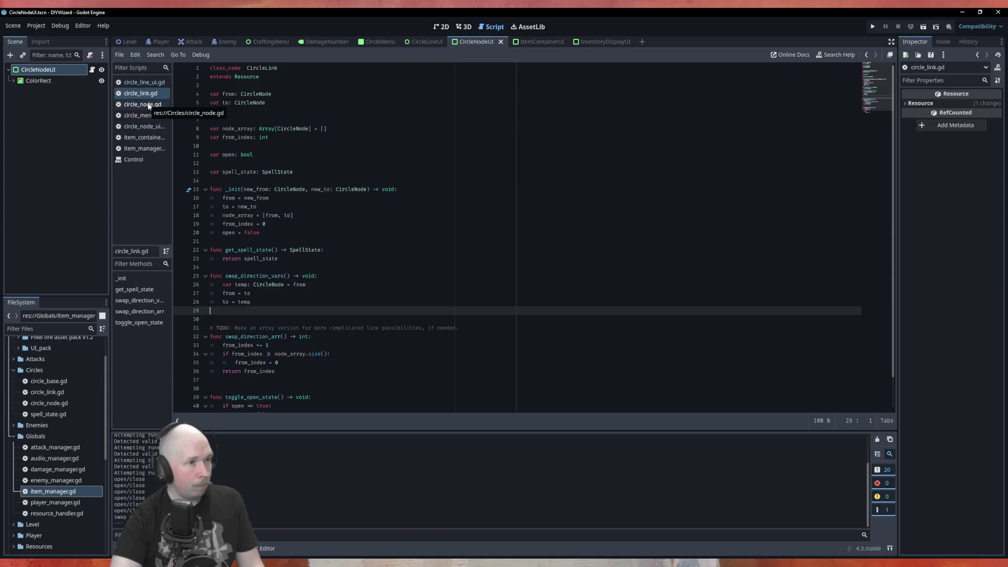
pyautogui.moveTo(144, 83); pyautogui.dragTo(149, 128)
pyautogui.click(148, 94)
pyautogui.hotkey('alt', 'Left')
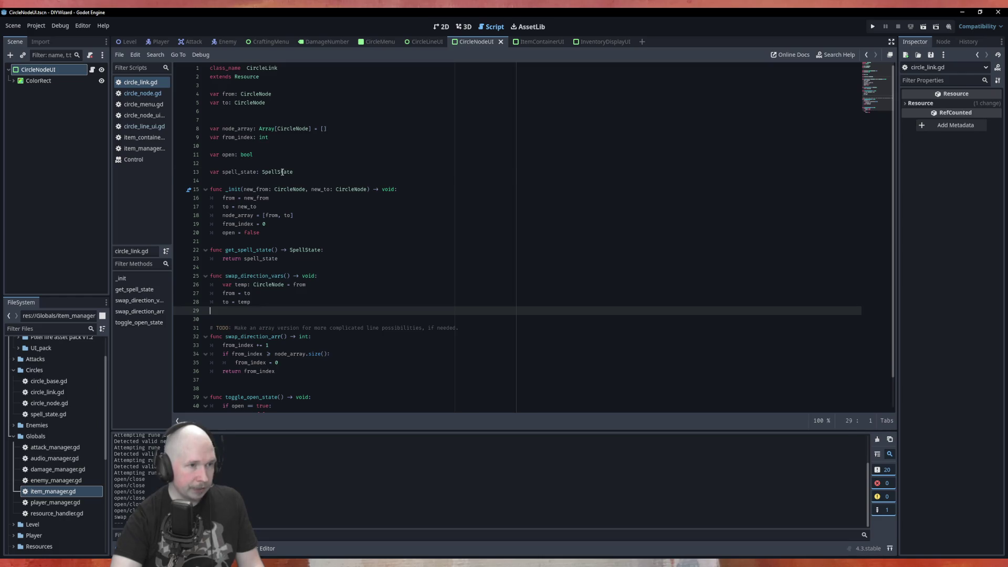
# Inspect the SpellState type of spell_state on line 13 of circle_link.gd
pyautogui.click(283, 172)
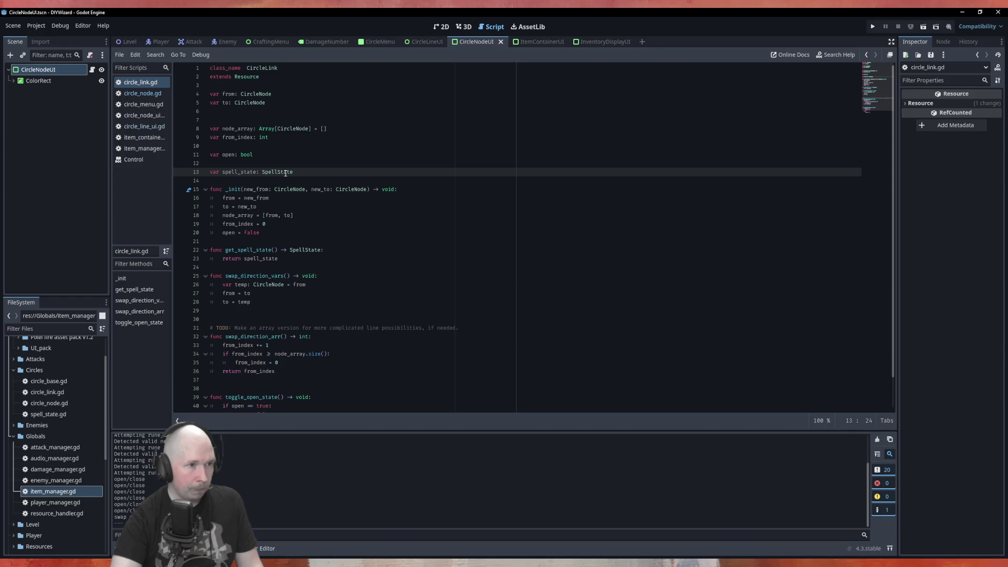
pyautogui.doubleClick(286, 172)
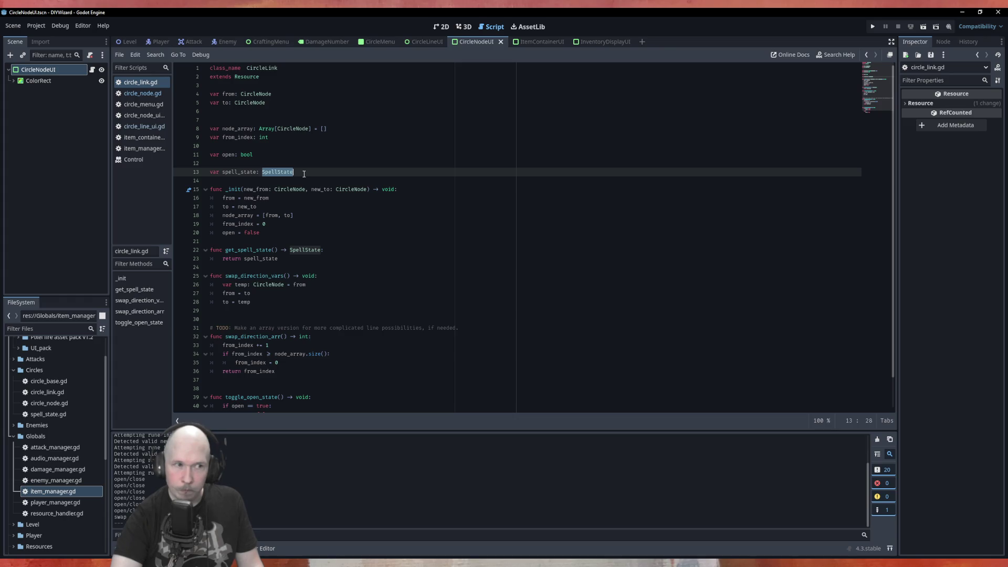
pyautogui.scroll(-1, 304, 174)
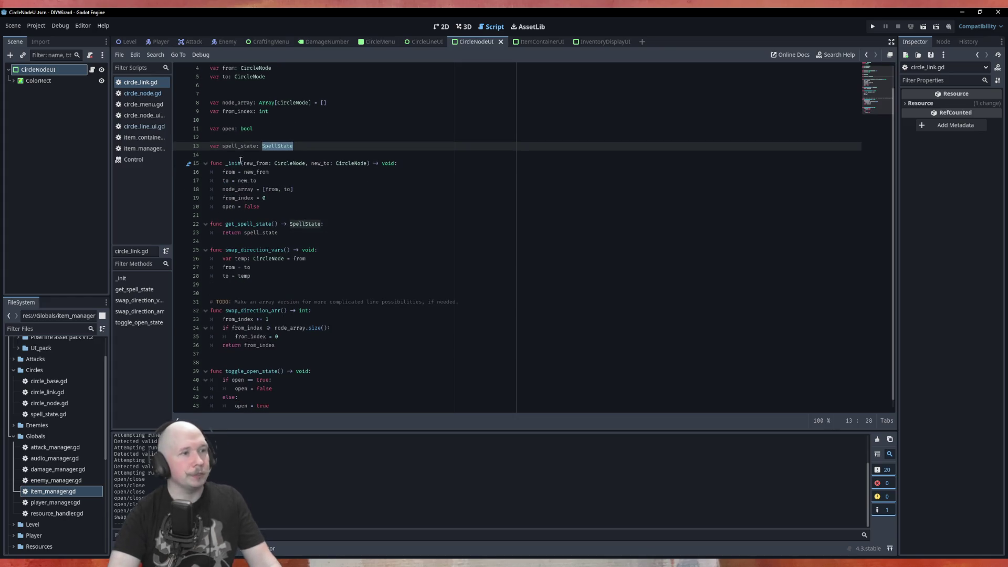
# Open circle_menu.gd and Ctrl-click CircleBase to reach its definition in circle_base.gd
pyautogui.click(143, 104)
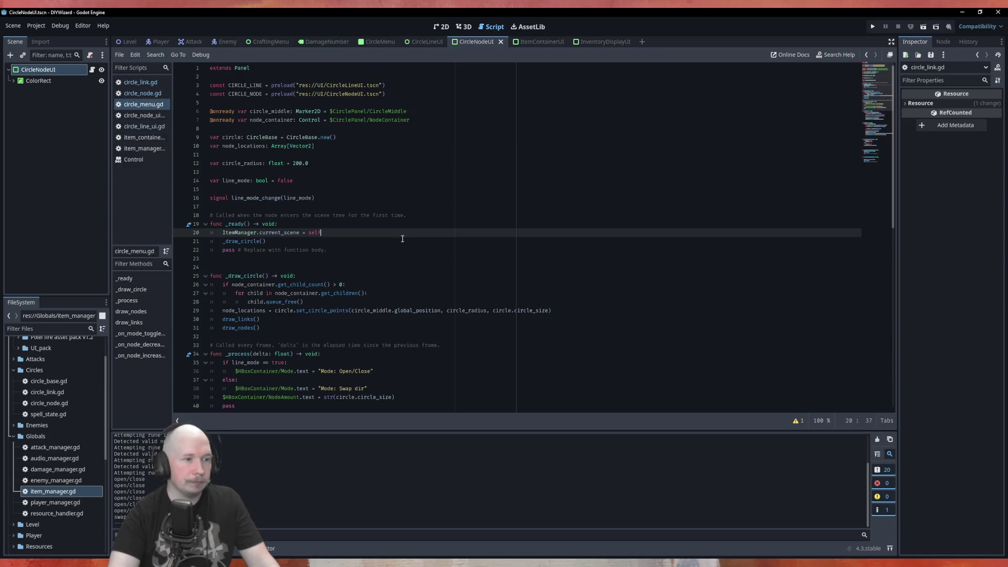
pyautogui.scroll(3, 348, 211)
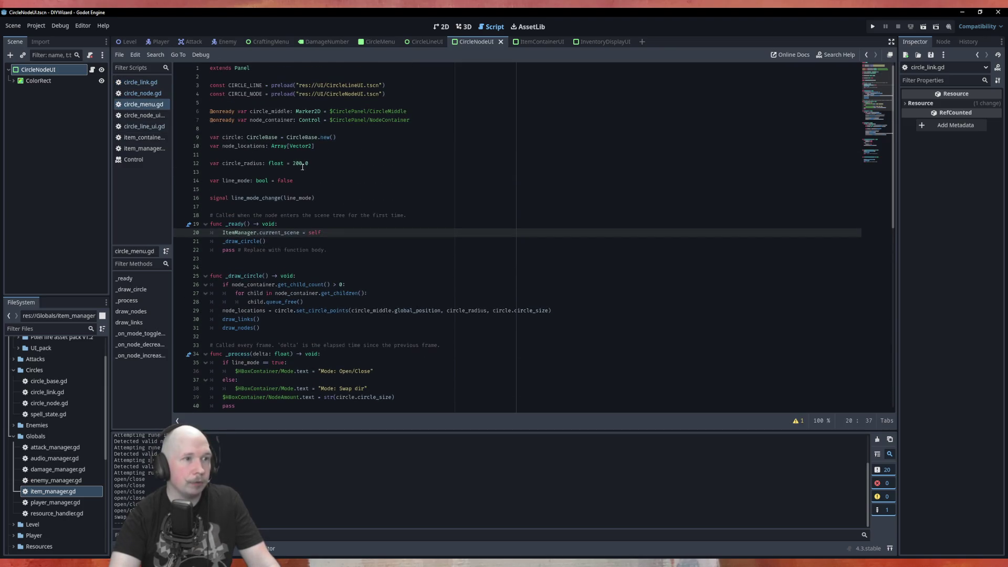
pyautogui.keyDown('ctrl'); pyautogui.click(261, 139); pyautogui.keyUp('ctrl')
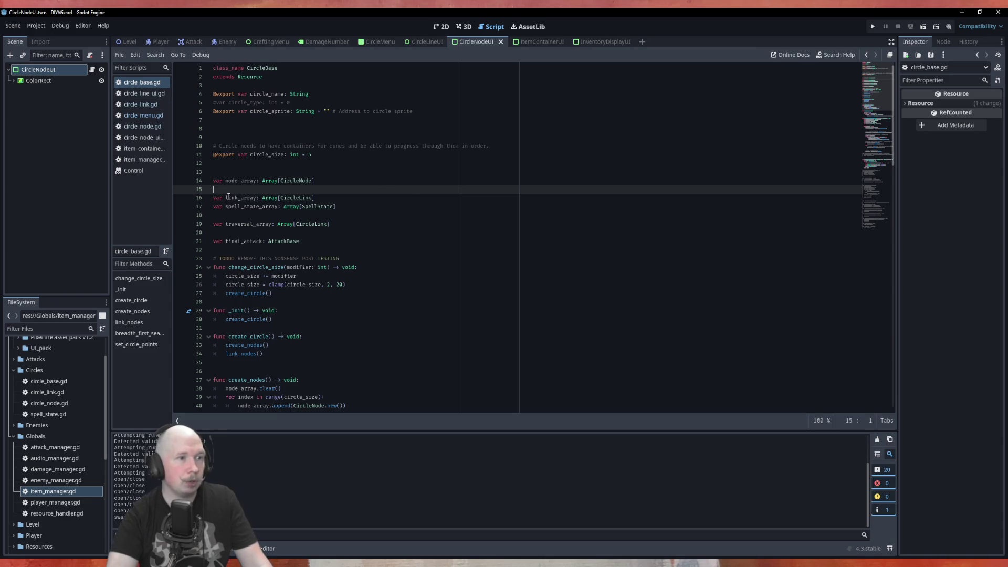
pyautogui.scroll(-4, 195, 197)
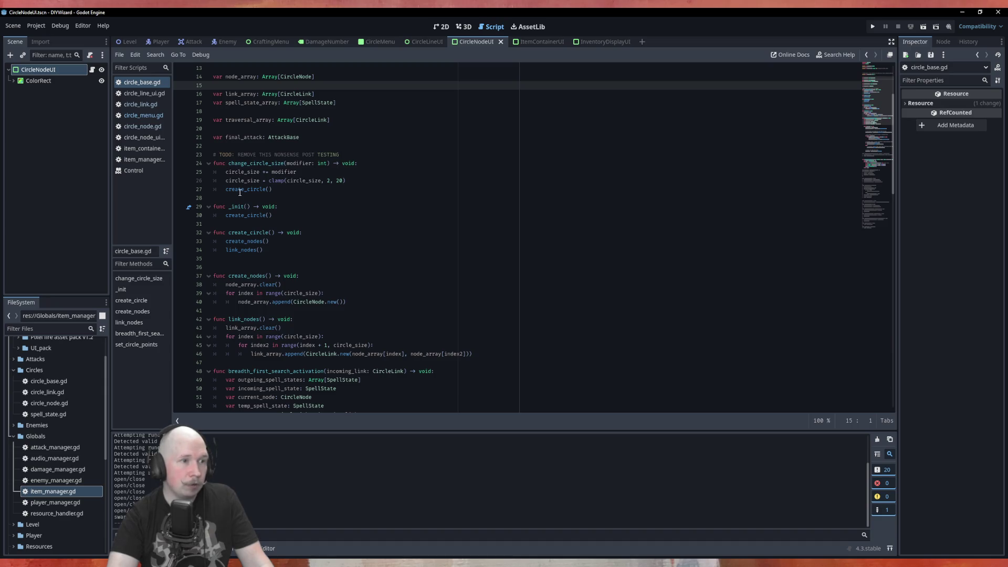
pyautogui.scroll(-6, 257, 203)
pyautogui.scroll(-4, 251, 216)
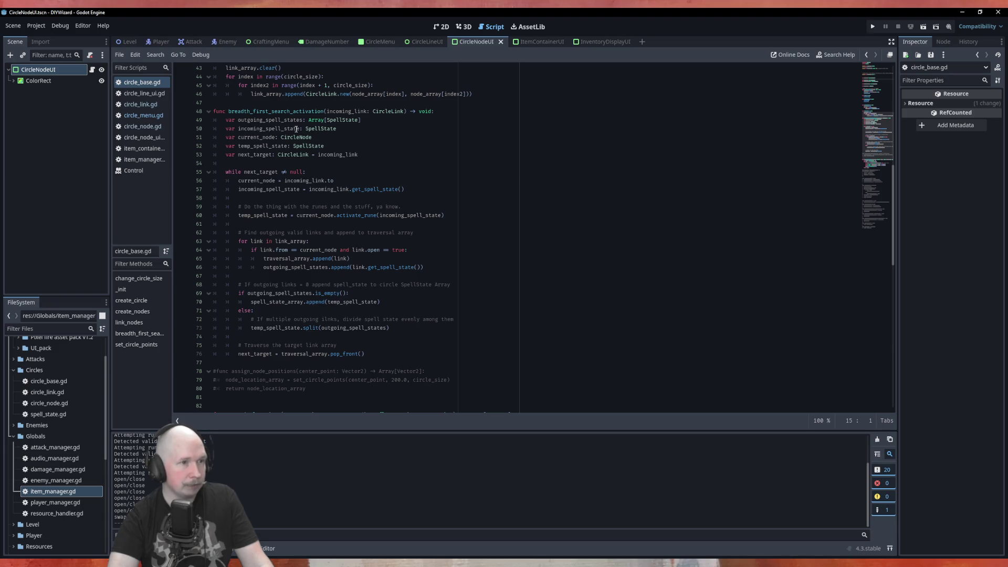
pyautogui.doubleClick(317, 129)
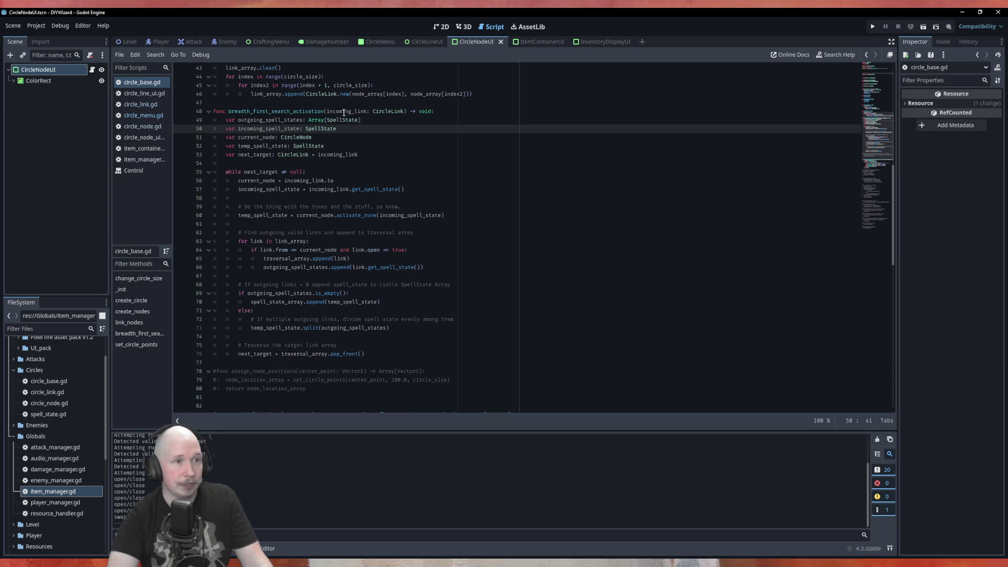
pyautogui.doubleClick(343, 112)
pyautogui.doubleClick(257, 155)
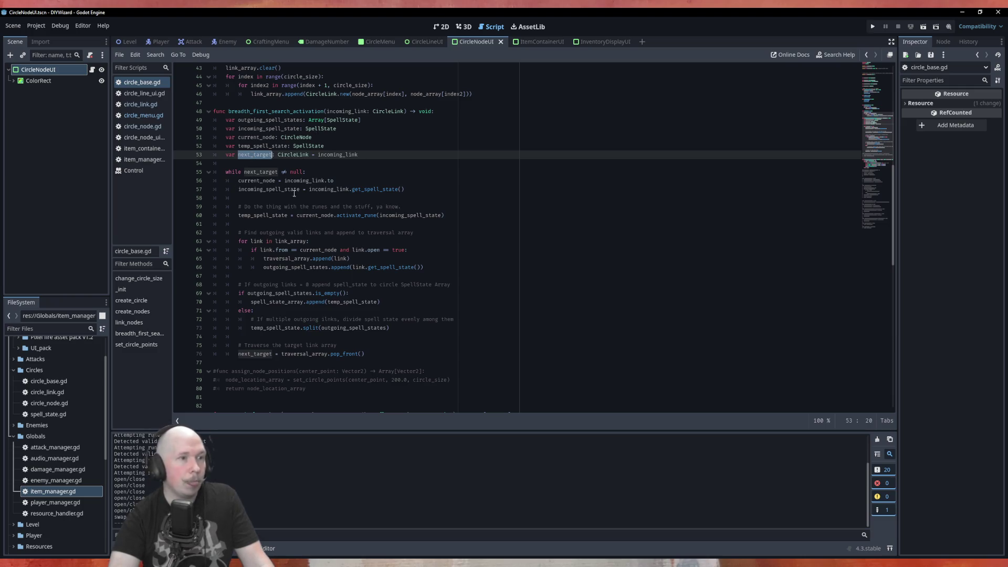
pyautogui.click(338, 146)
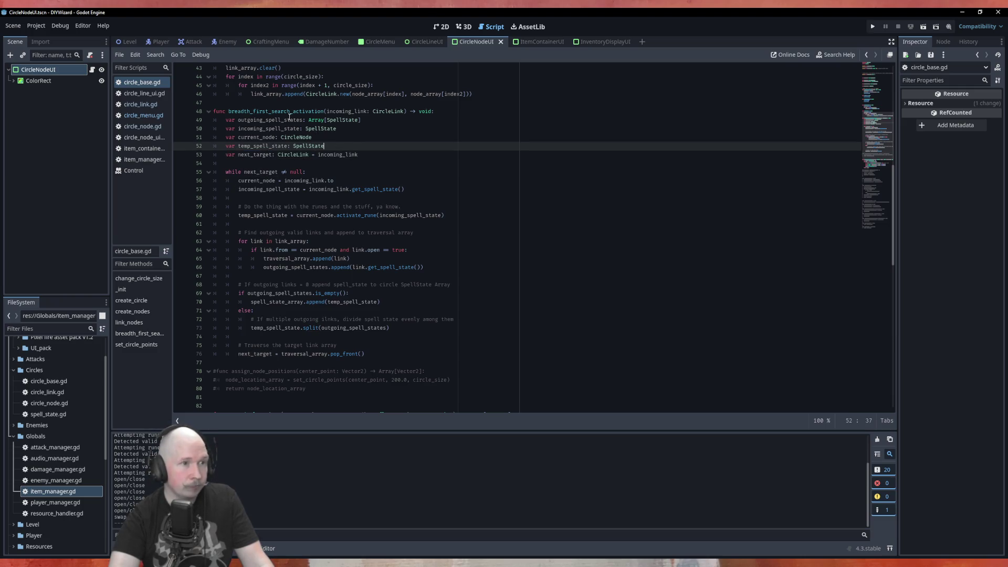
pyautogui.click(394, 174)
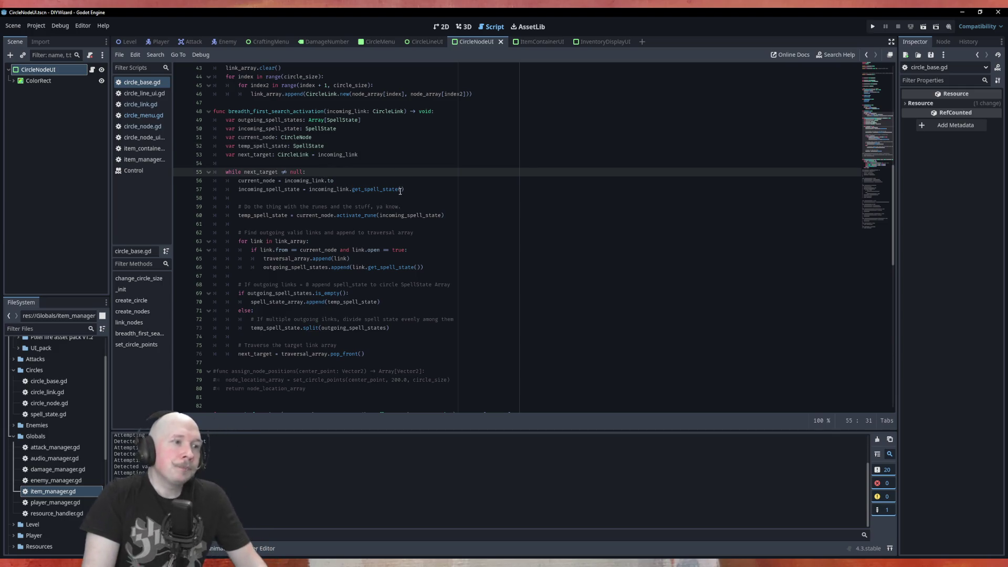
pyautogui.doubleClick(346, 155)
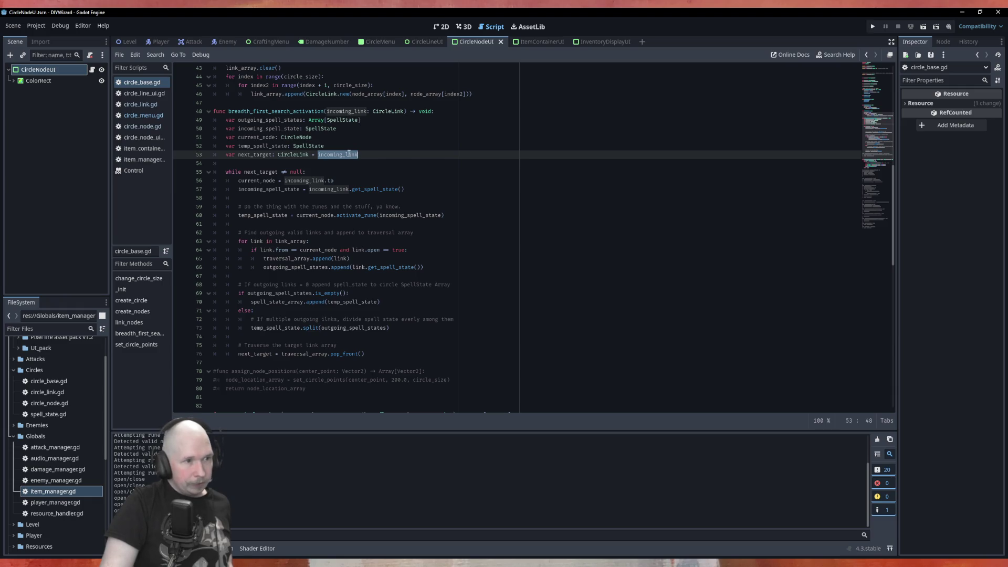
pyautogui.doubleClick(261, 180)
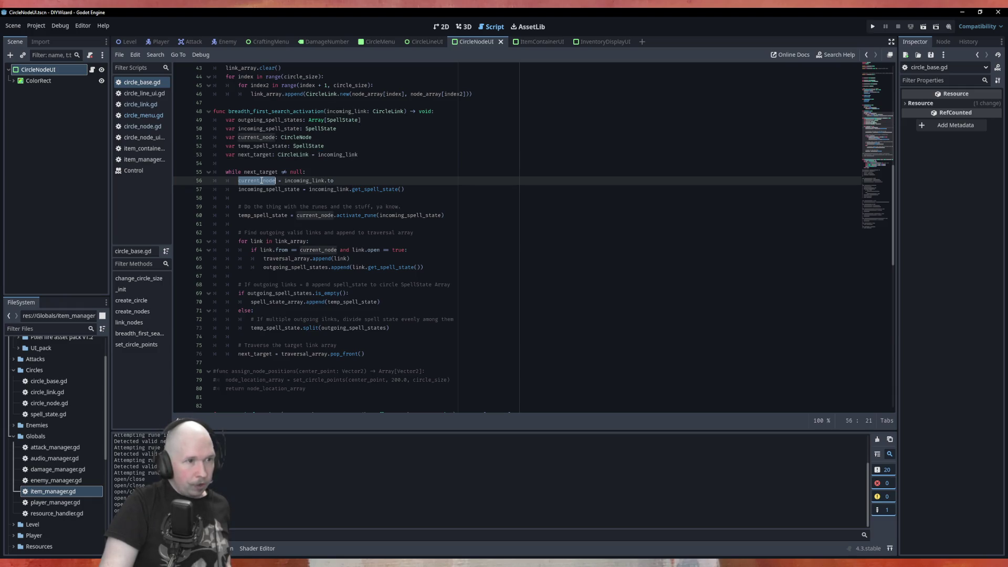
pyautogui.click(328, 180)
pyautogui.doubleClick(329, 180)
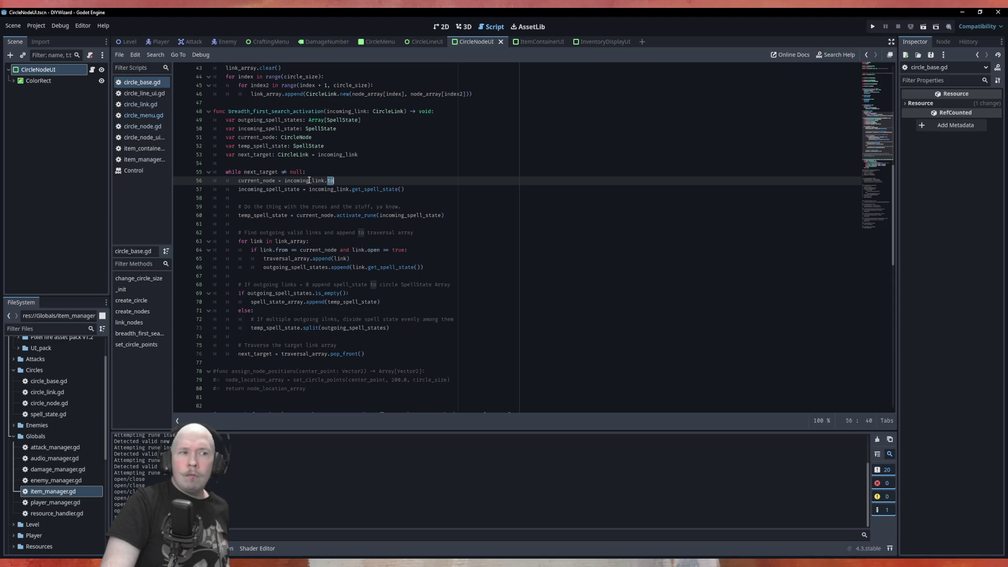
pyautogui.doubleClick(261, 171)
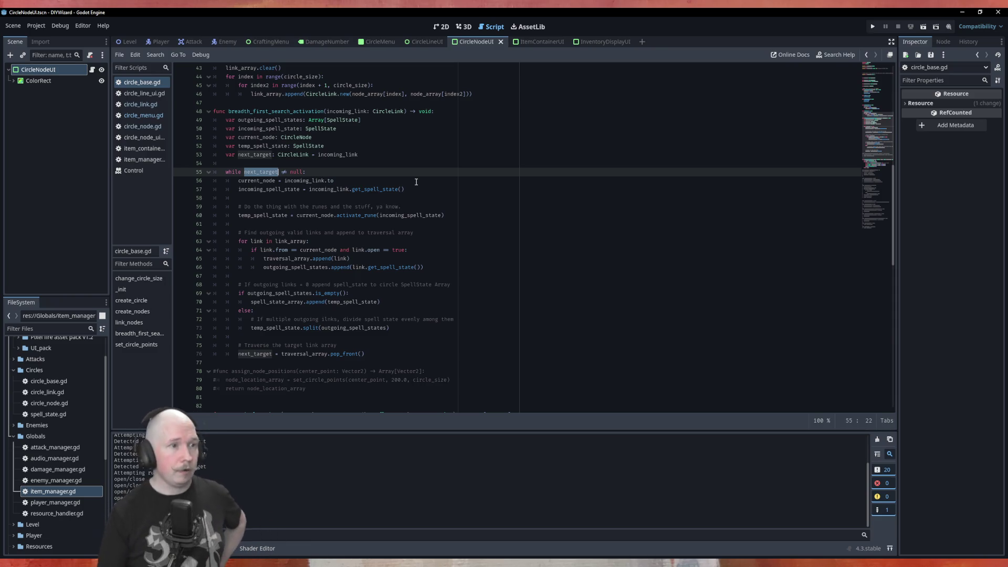
# Delete the '= incoming_link.to' assignment from the loop's current_node line 56
pyautogui.doubleClick(269, 181)
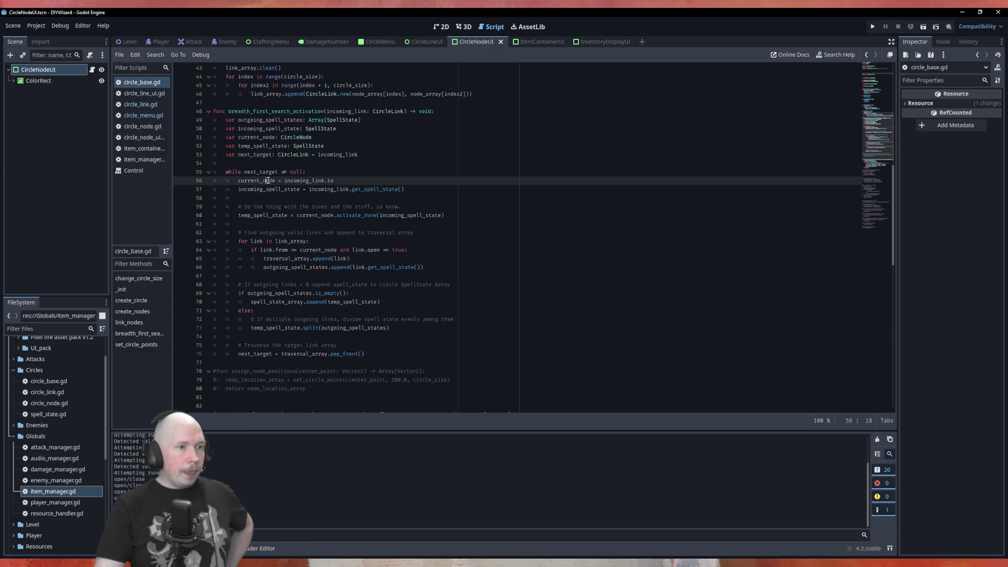
pyautogui.moveTo(298, 173); pyautogui.dragTo(324, 180)
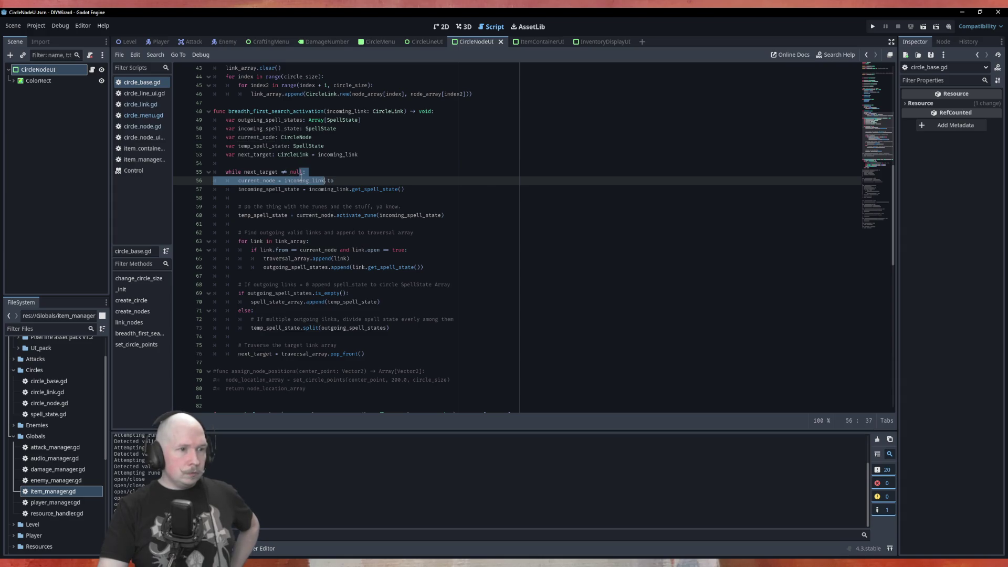
pyautogui.click(351, 178)
pyautogui.moveTo(340, 183); pyautogui.dragTo(278, 181)
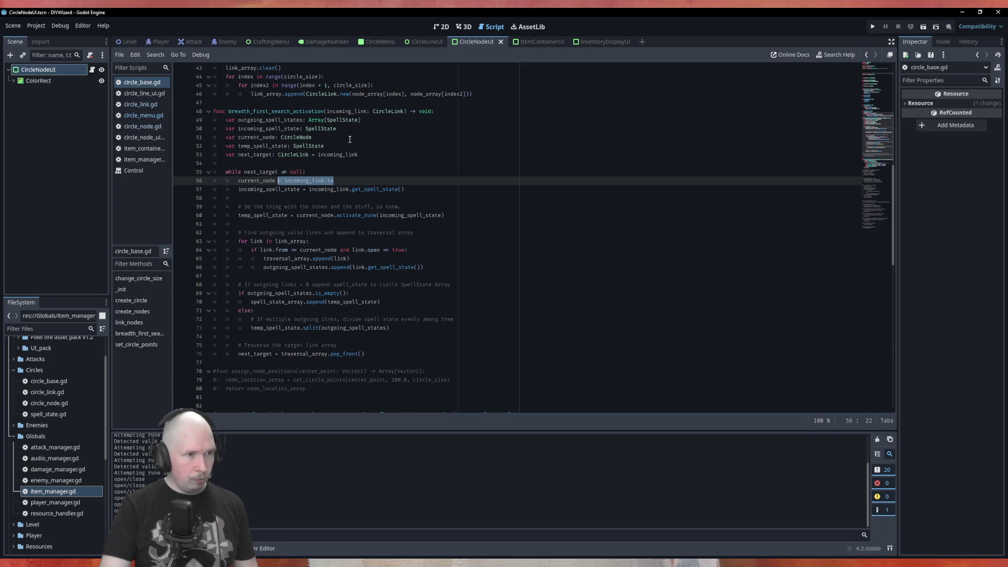
pyautogui.press('BackSpace')
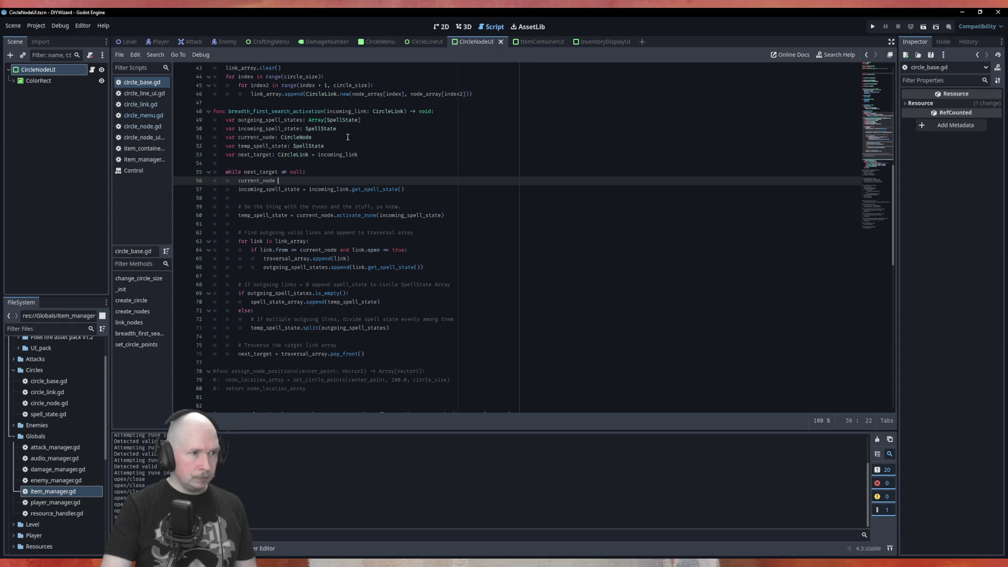
# Initialise the line 51 current_node declaration to incoming_link.to, comment out line 56, and save
pyautogui.doubleClick(265, 180)
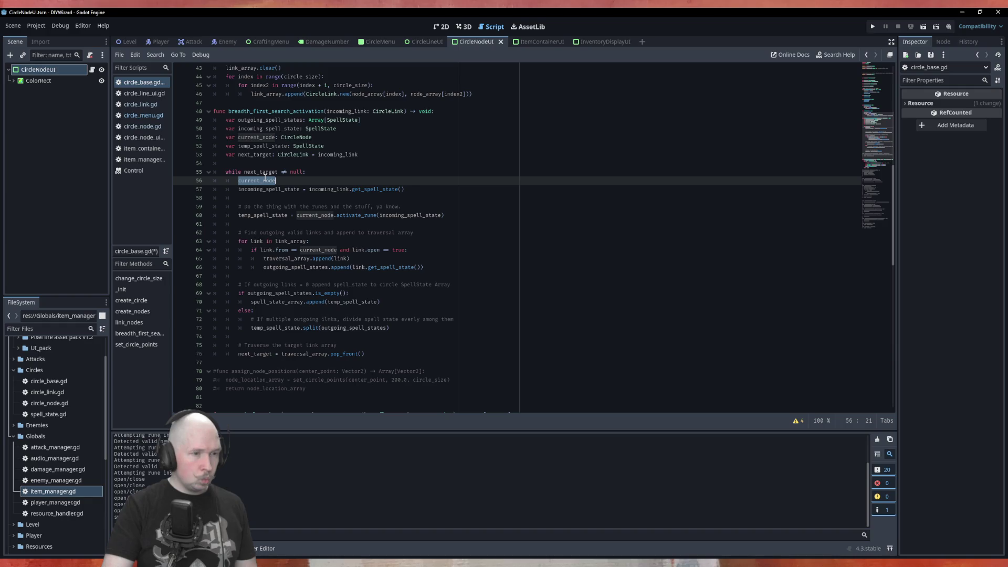
pyautogui.click(348, 138)
pyautogui.write('= incoming_link.to')
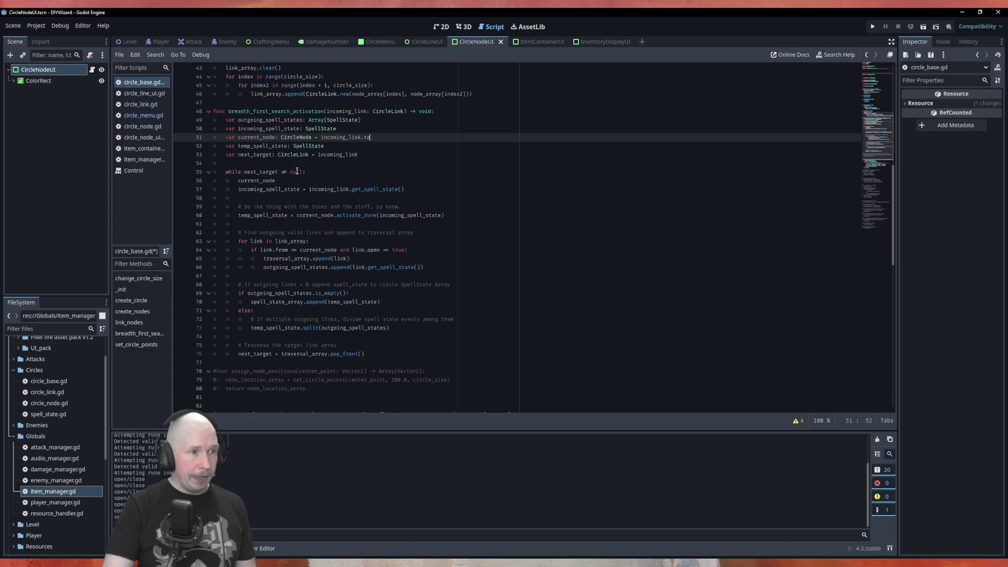
pyautogui.moveTo(277, 180); pyautogui.dragTo(236, 180)
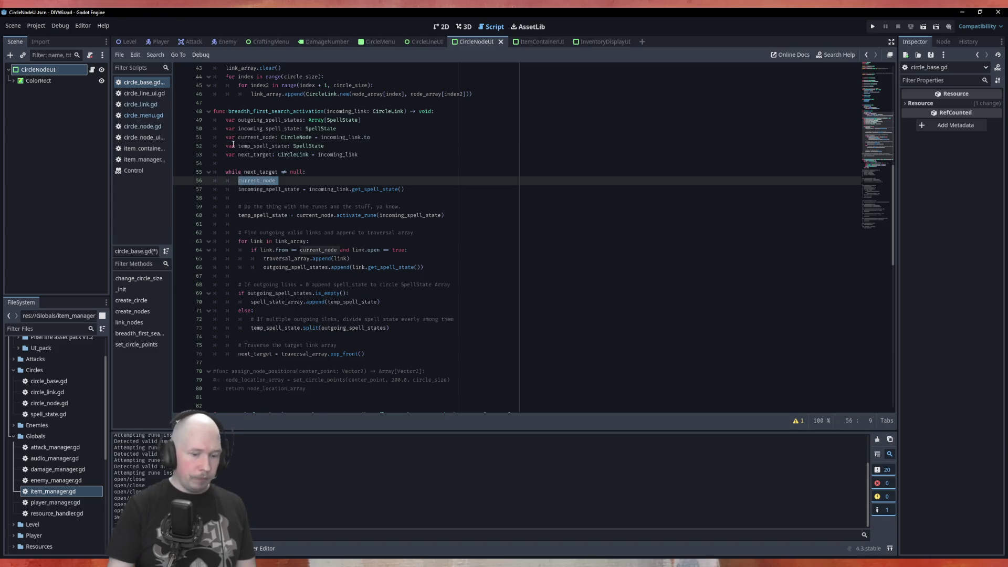
pyautogui.press('End')
pyautogui.write('= incoming_link.to')
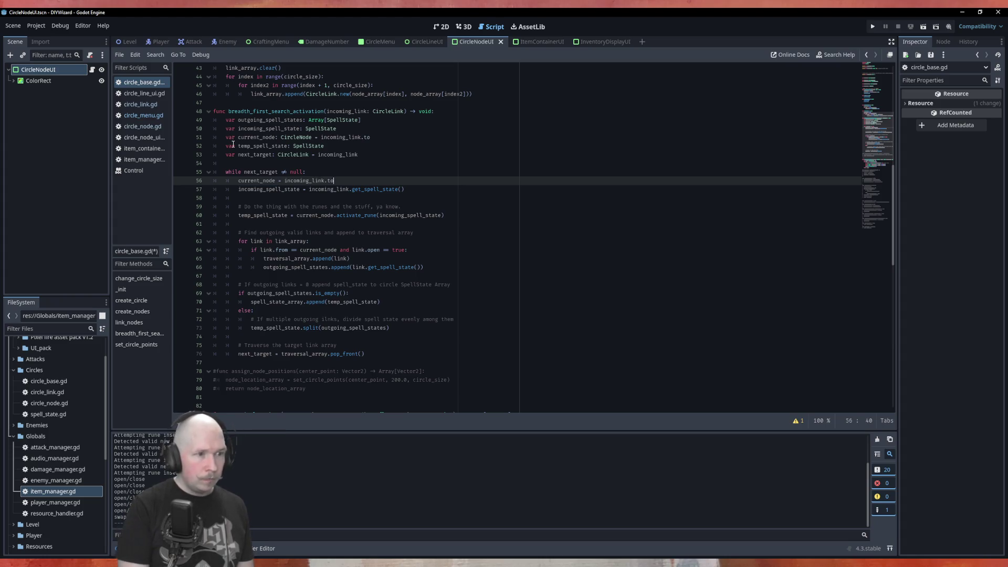
pyautogui.write('#')
pyautogui.hotkey('ctrl', 's')
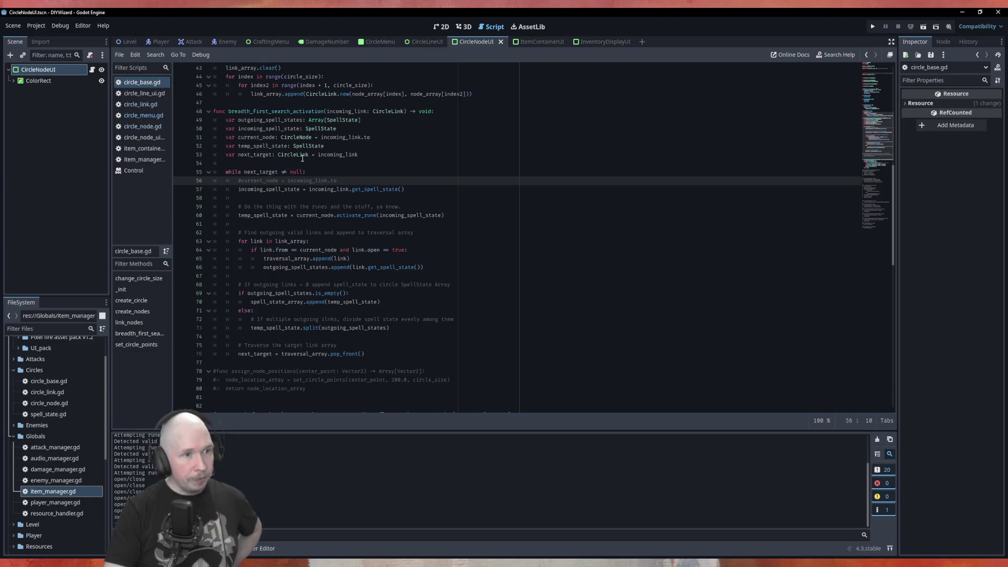
pyautogui.doubleClick(254, 156)
# Trace uses of next_target, temp_spell_state, incoming_spell_state, current_node and incoming_link in the loop
pyautogui.doubleClick(259, 174)
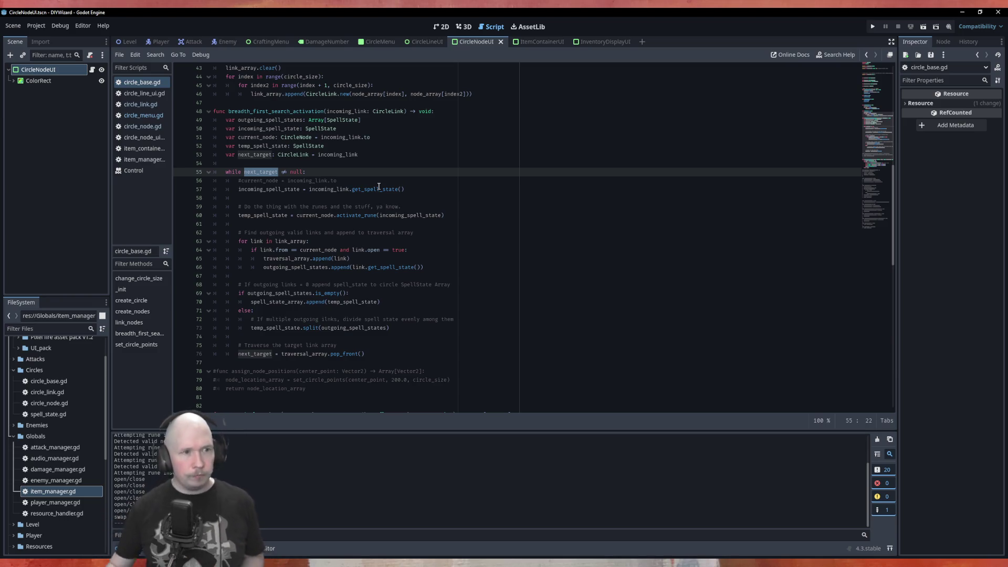
pyautogui.doubleClick(264, 216)
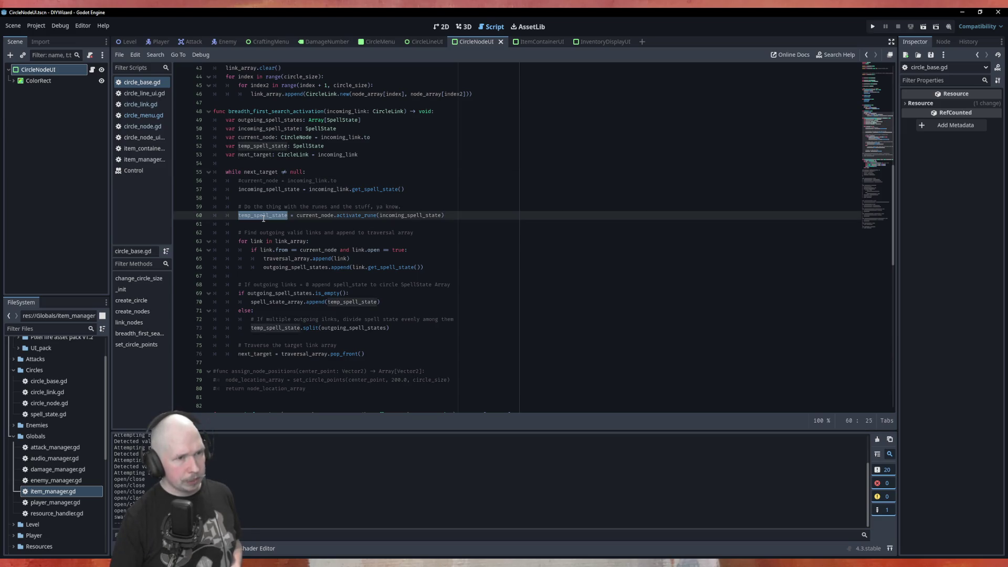
pyautogui.doubleClick(263, 189)
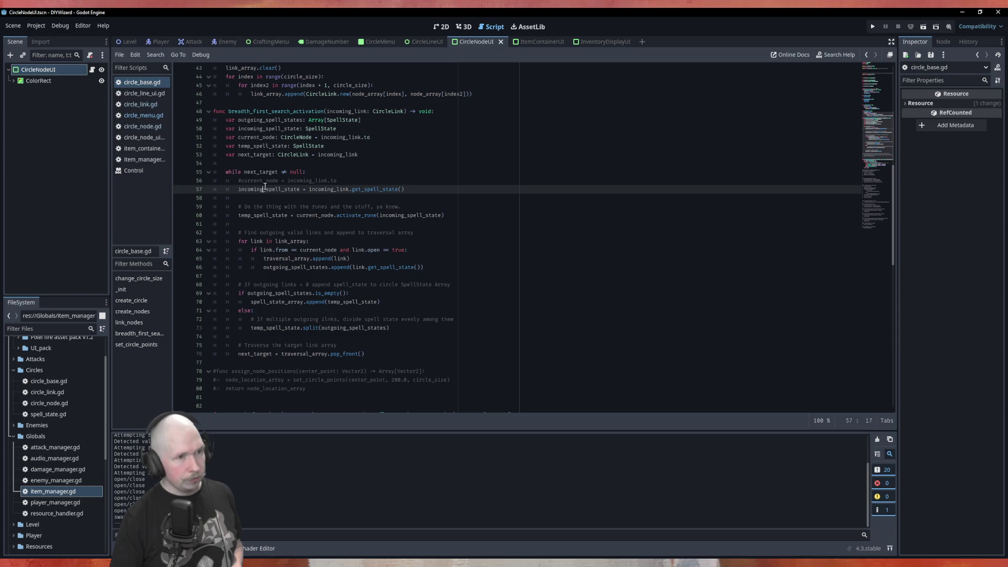
pyautogui.doubleClick(411, 216)
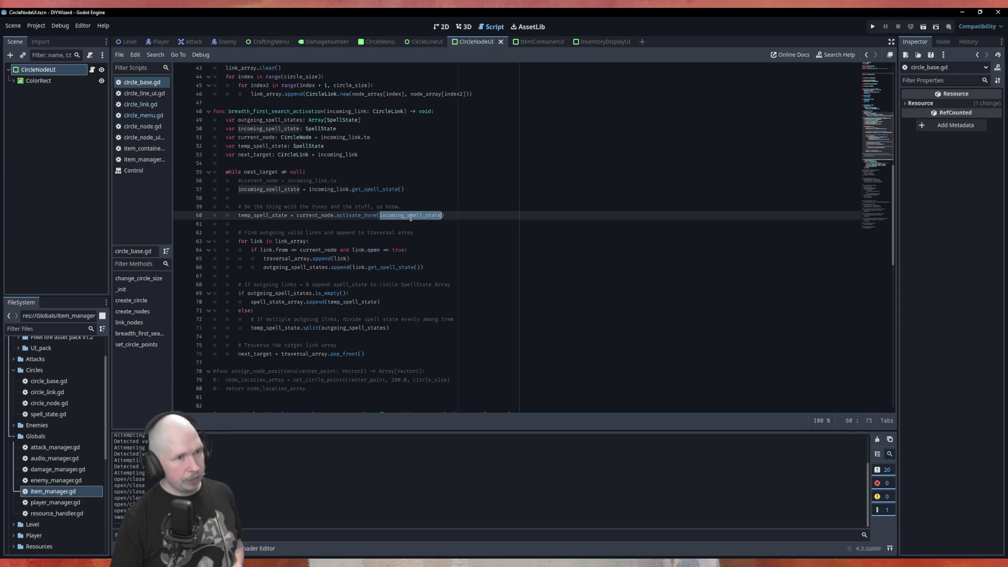
pyautogui.doubleClick(316, 216)
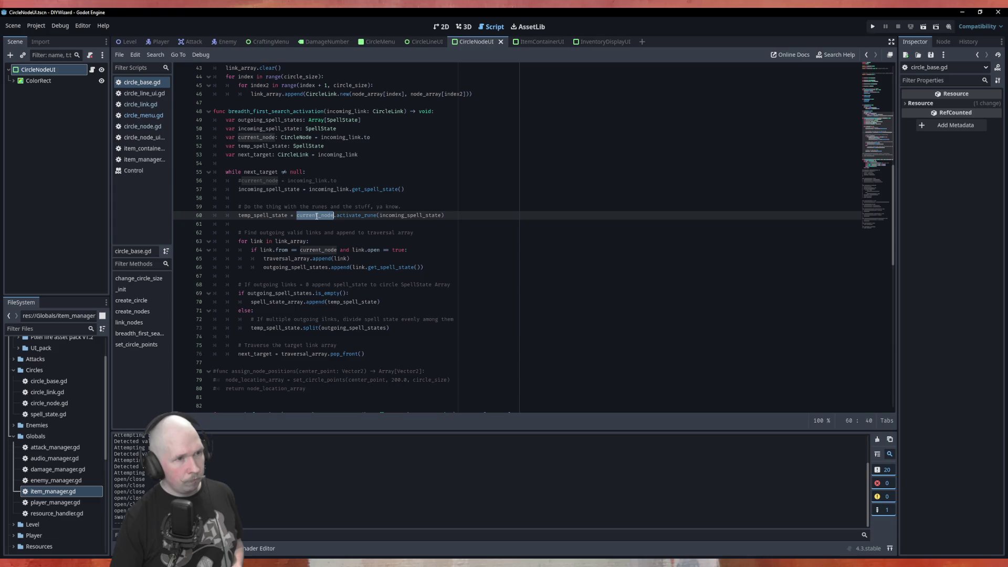
pyautogui.click(241, 181)
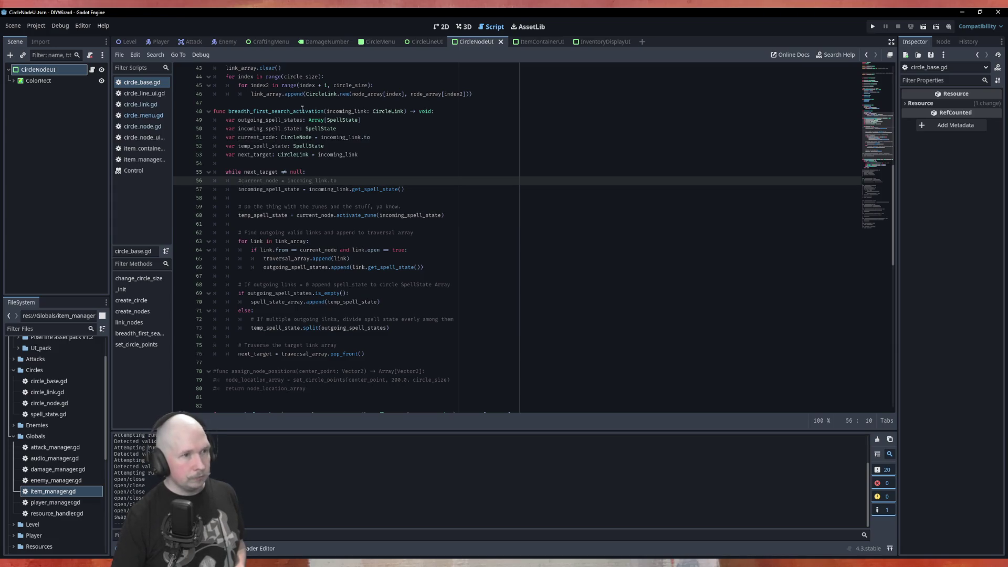
pyautogui.doubleClick(316, 180)
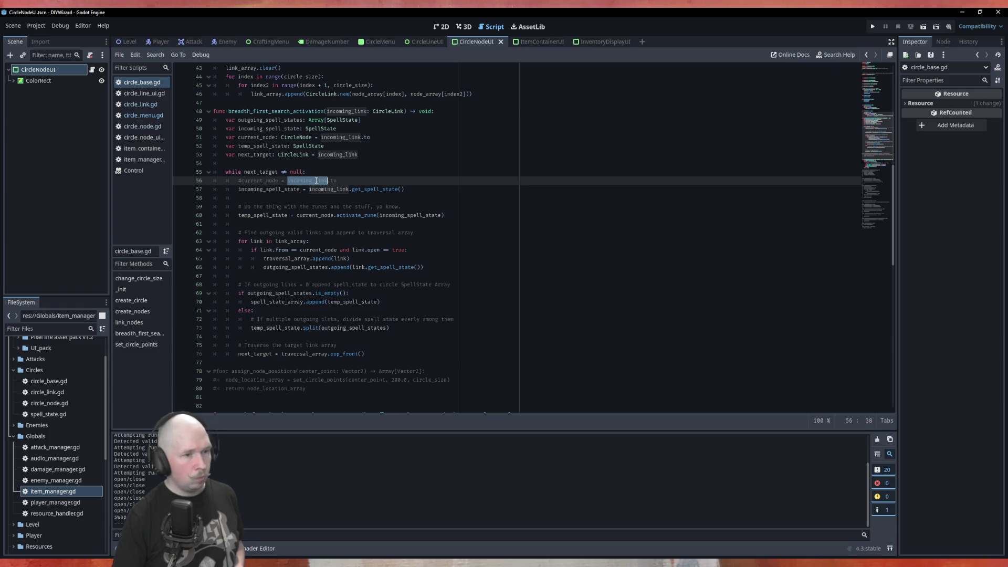
# Remove the leading '#' on line 56 to restore current_node = incoming_link.to
pyautogui.click(339, 172)
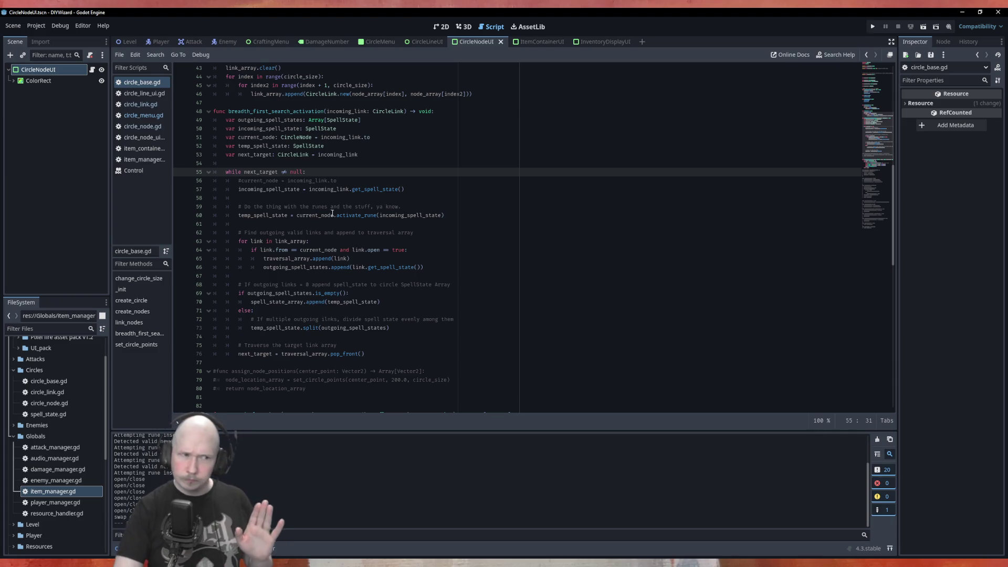
pyautogui.click(240, 181)
pyautogui.press('Delete')
pyautogui.press('Delete')
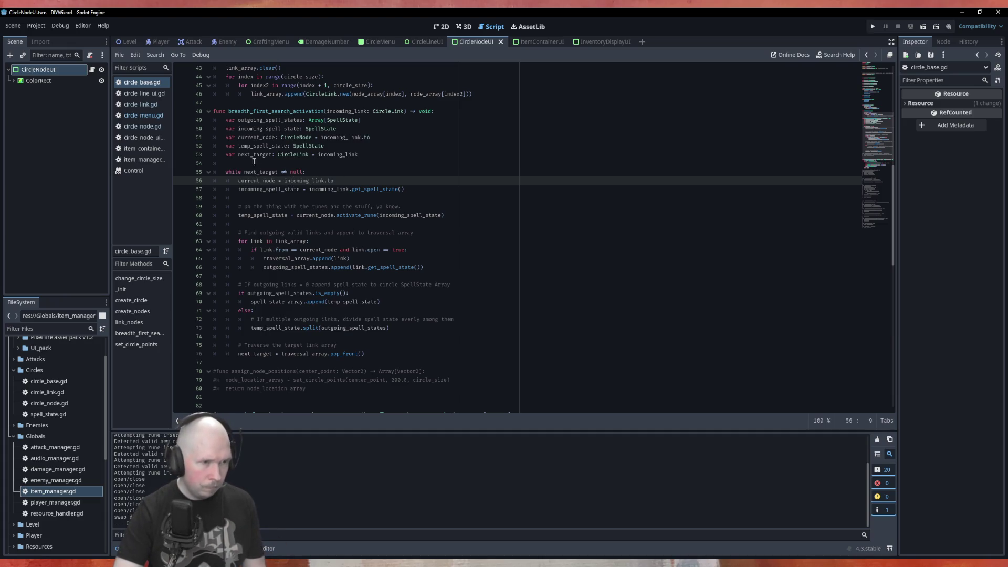
pyautogui.doubleClick(256, 154)
pyautogui.hotkey('ctrl', 'c')
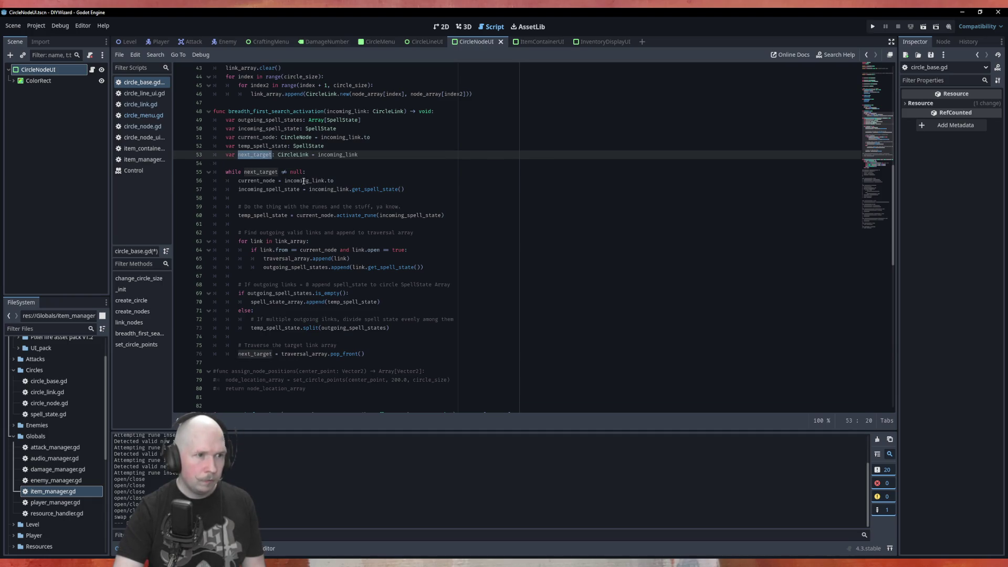
# Make line 56 read current_node = next_target.to and comment out line 51's incoming_link.to initialiser
pyautogui.doubleClick(303, 180)
pyautogui.hotkey('ctrl', 'v')
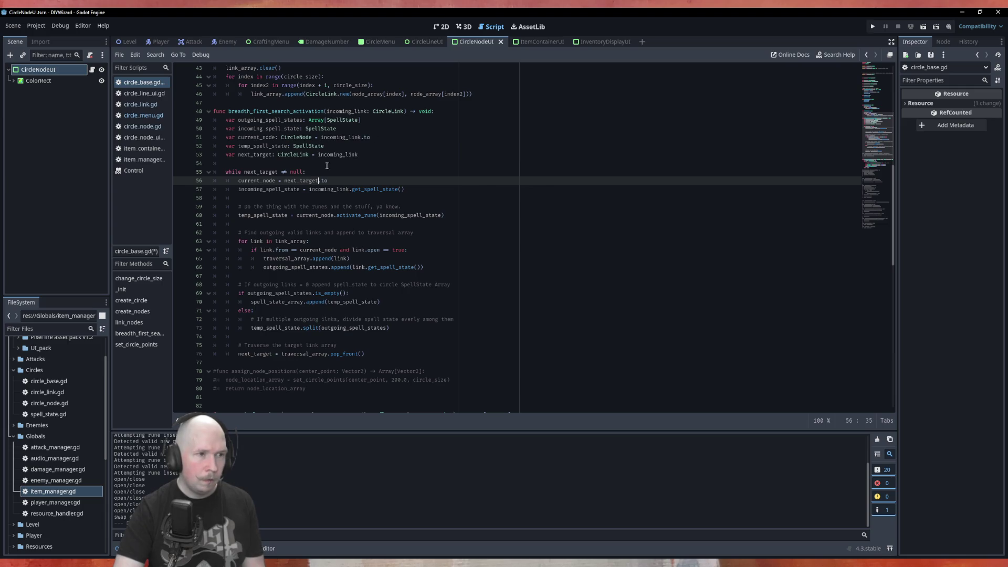
pyautogui.click(321, 137)
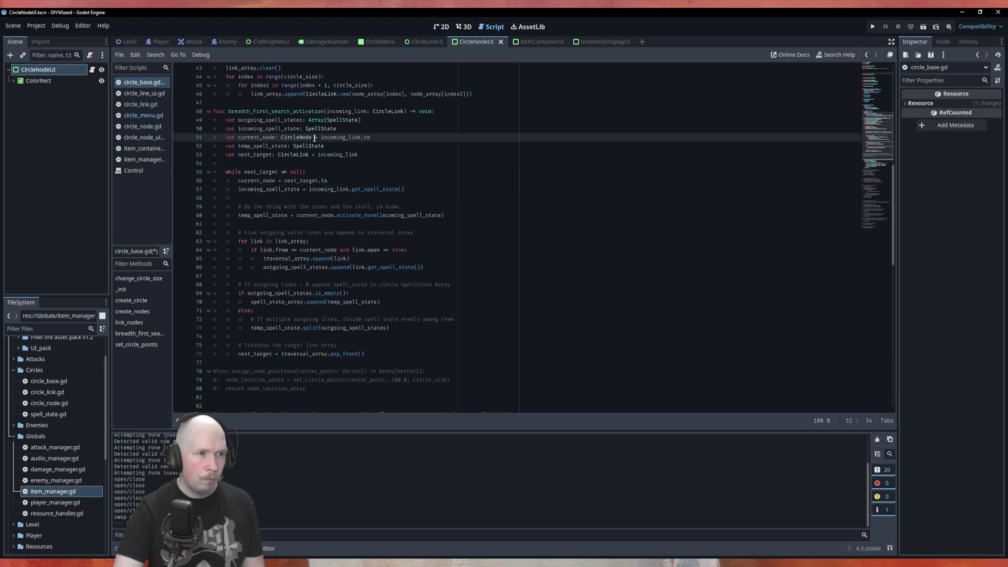
pyautogui.press('BackSpace')
pyautogui.write('#')
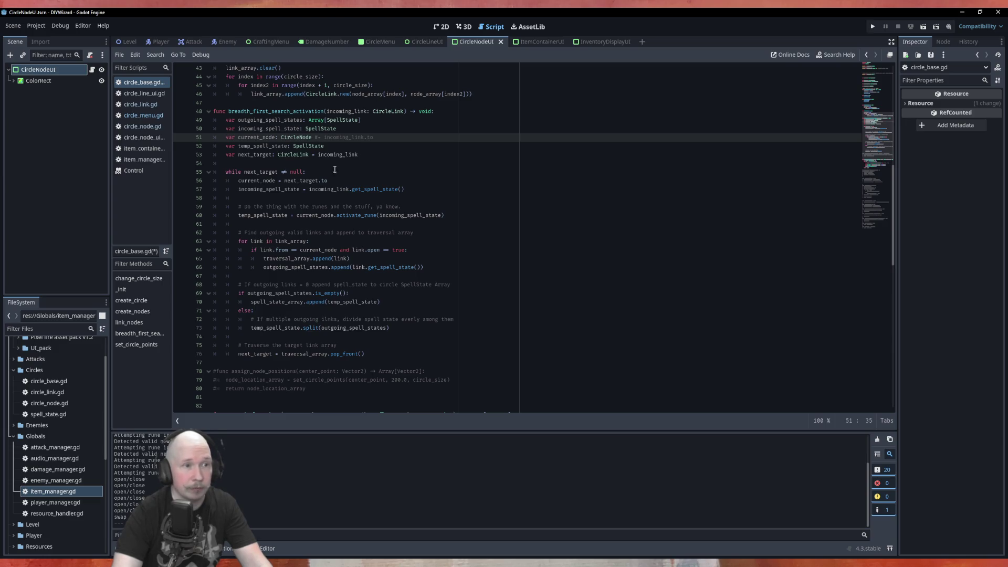
# Review where current_node, incoming_spell_state and next_target are used in the while loop
pyautogui.doubleClick(265, 180)
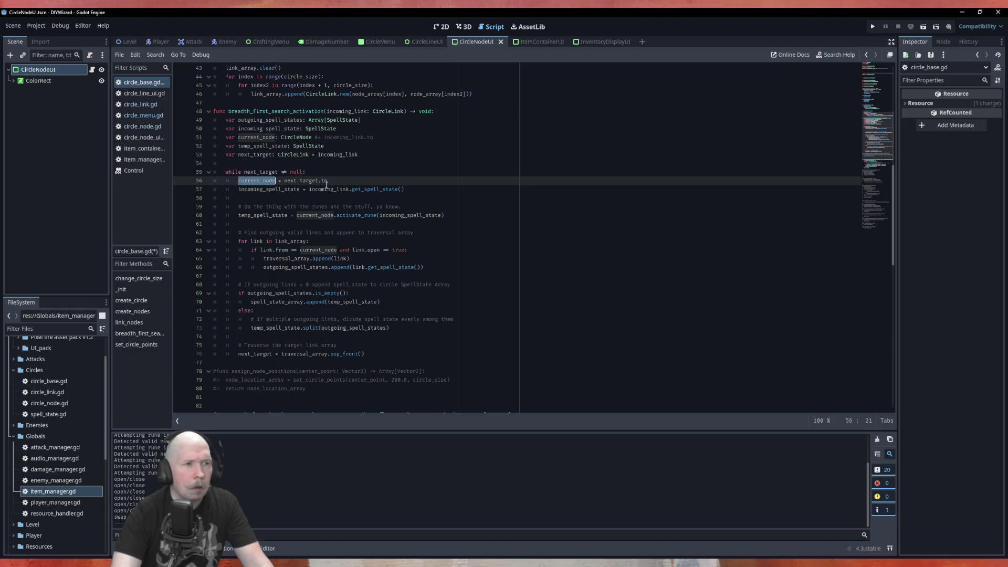
pyautogui.doubleClick(263, 192)
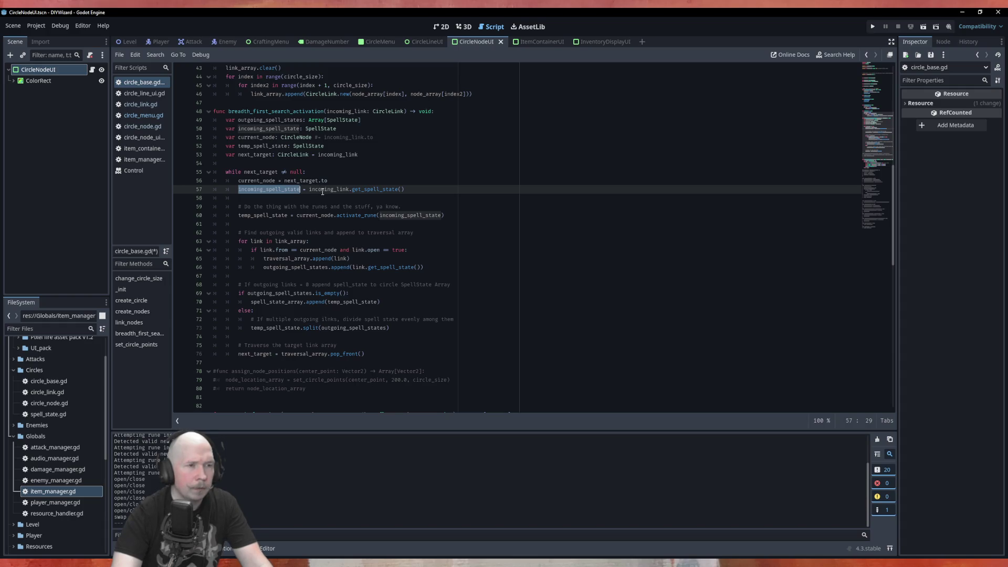
pyautogui.doubleClick(257, 155)
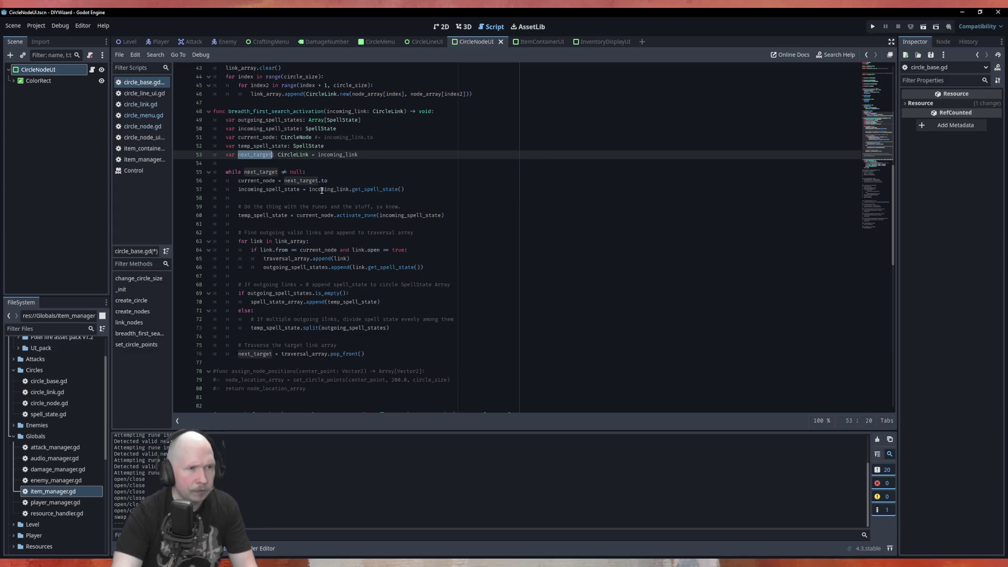
pyautogui.click(345, 174)
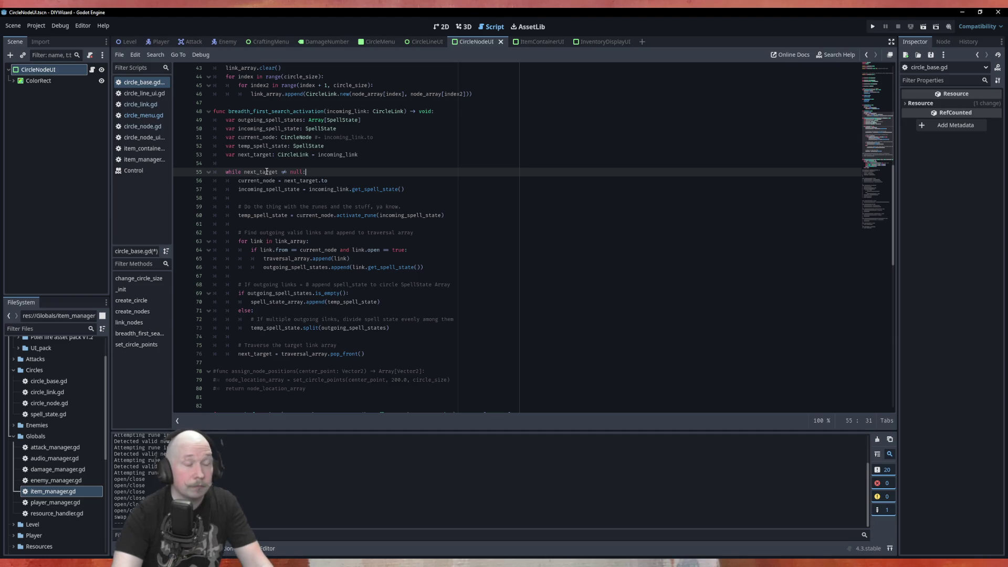
pyautogui.press('Up')
pyautogui.press('Up')
pyautogui.press('Down')
pyautogui.press('Down')
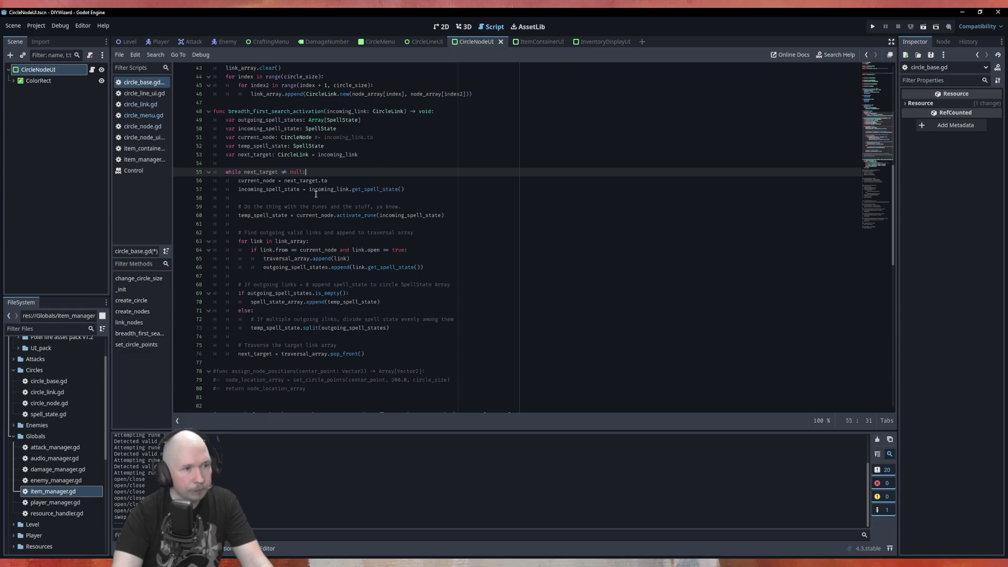
pyautogui.doubleClick(348, 218)
pyautogui.doubleClick(416, 219)
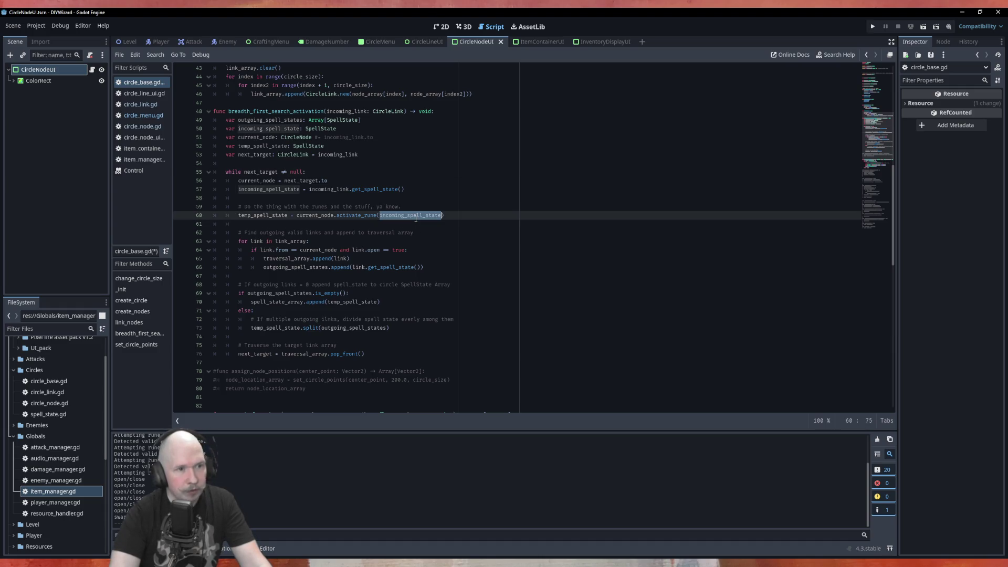
pyautogui.doubleClick(315, 216)
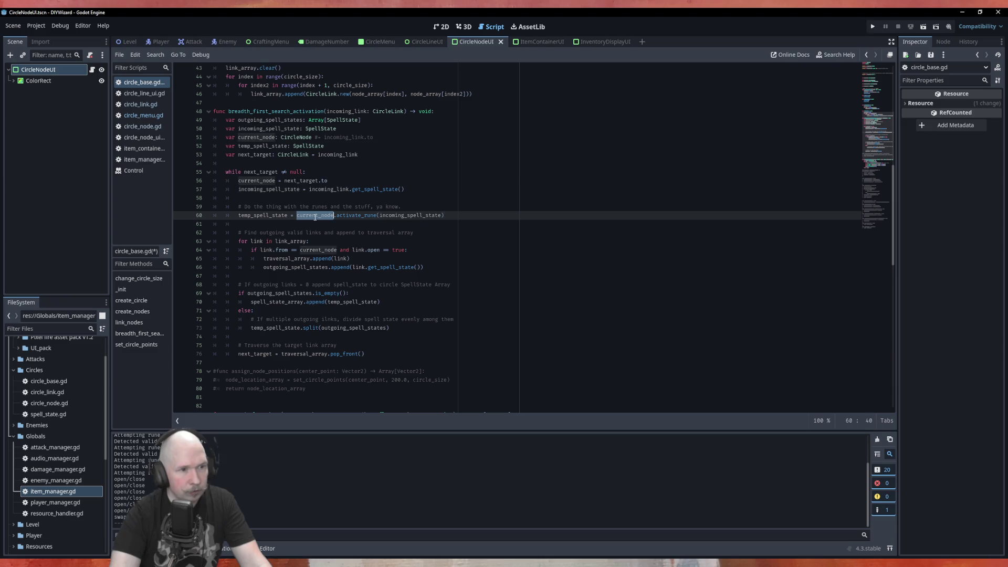
pyautogui.doubleClick(419, 216)
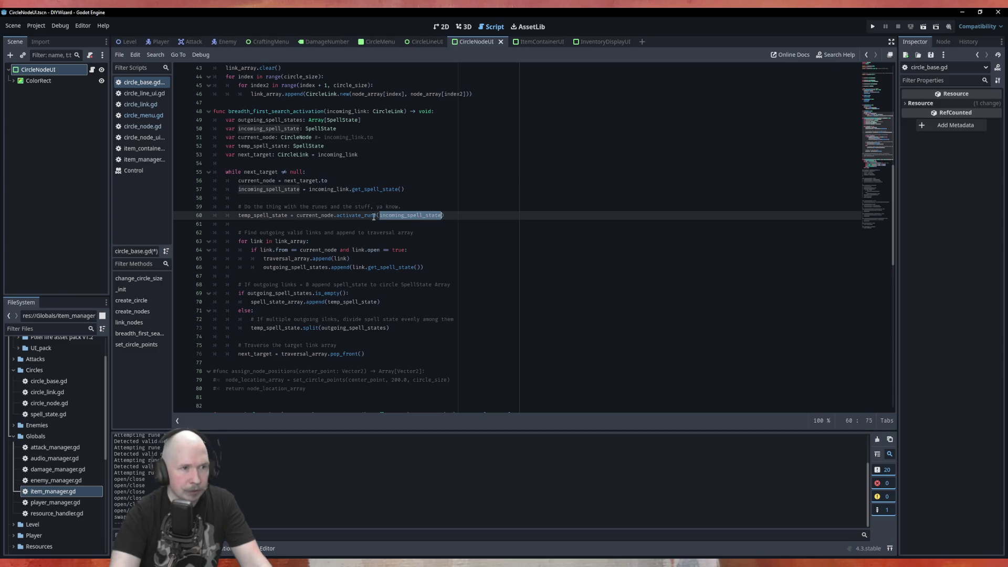
pyautogui.click(261, 216)
pyautogui.doubleClick(262, 216)
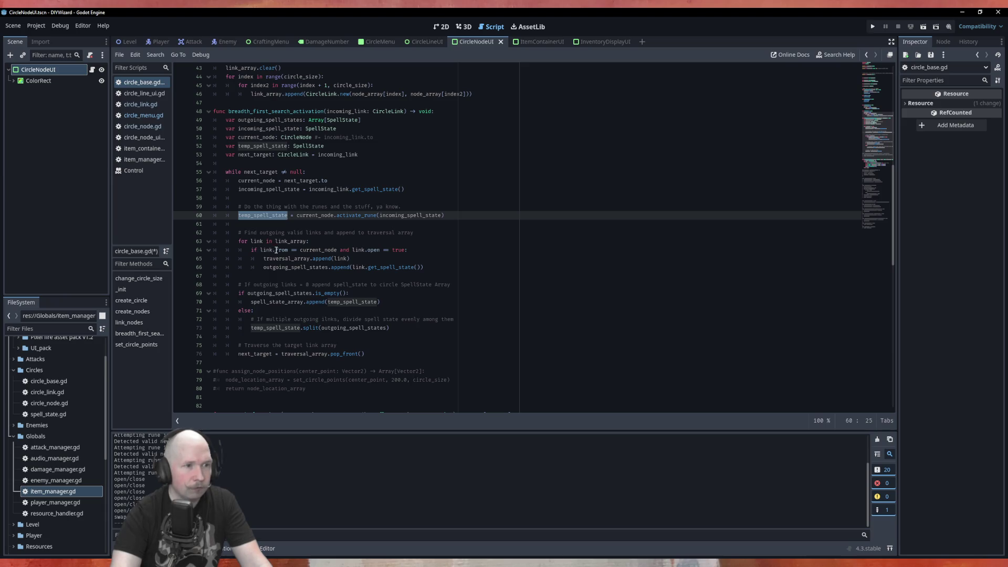
pyautogui.doubleClick(320, 250)
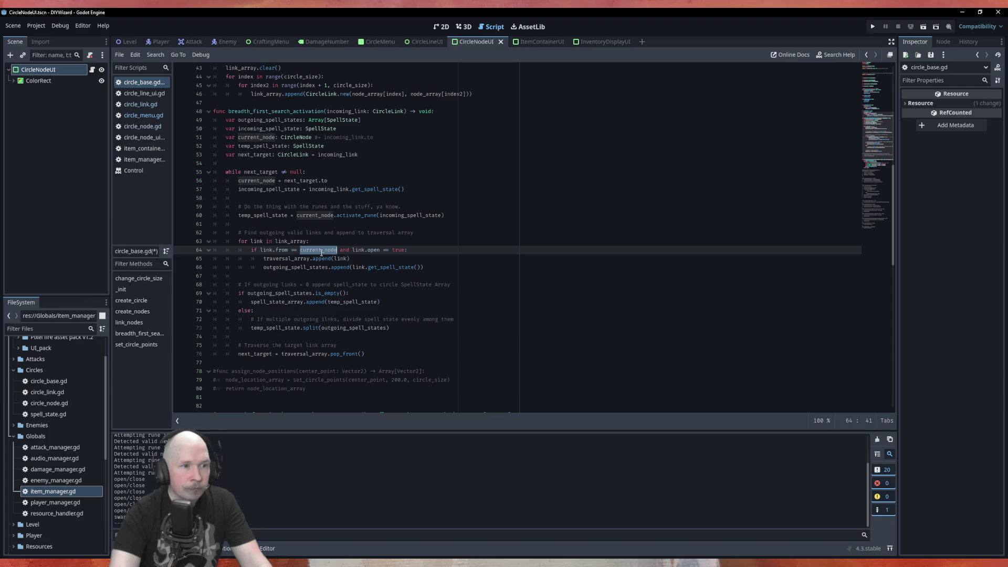
pyautogui.doubleClick(373, 250)
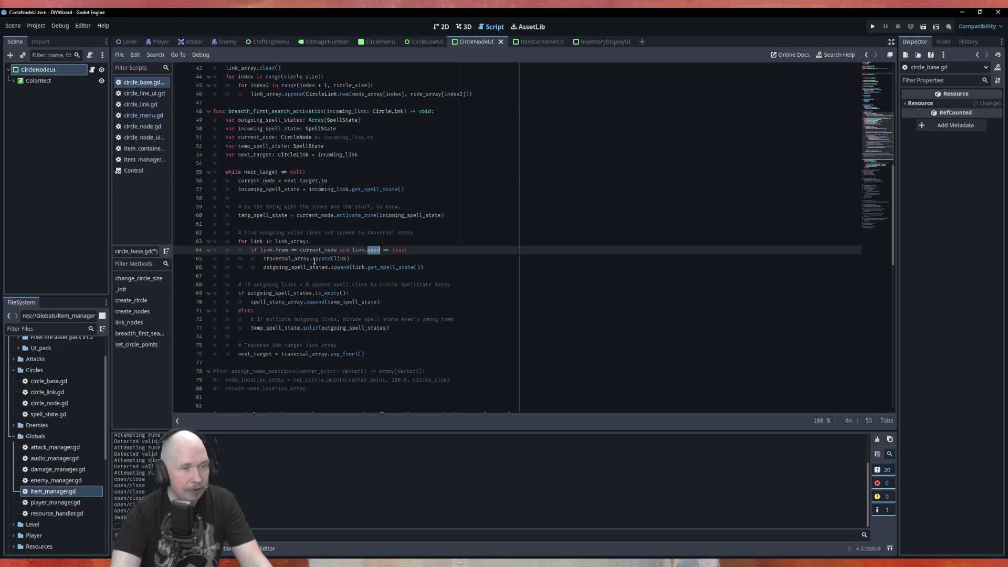
pyautogui.doubleClick(277, 259)
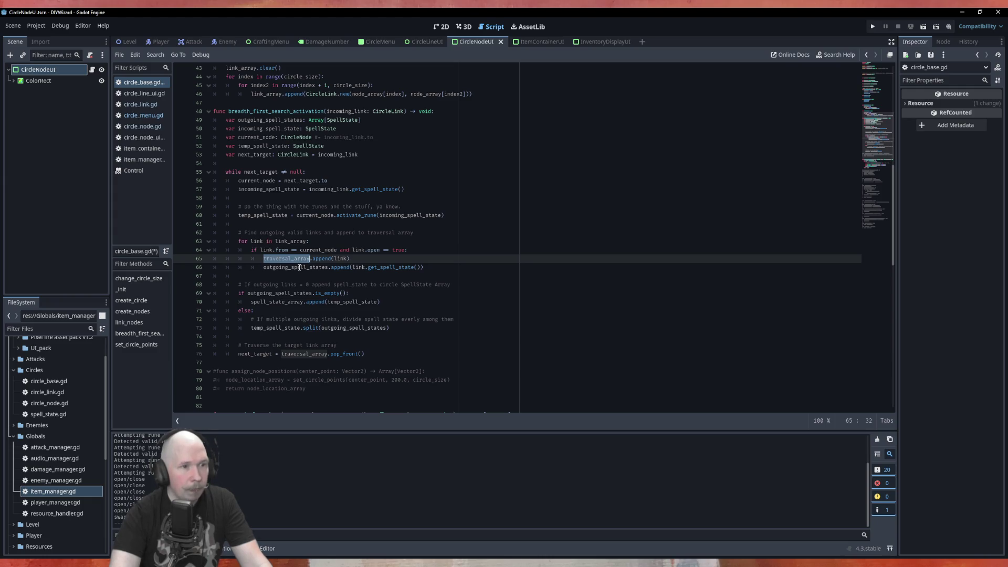
pyautogui.doubleClick(299, 268)
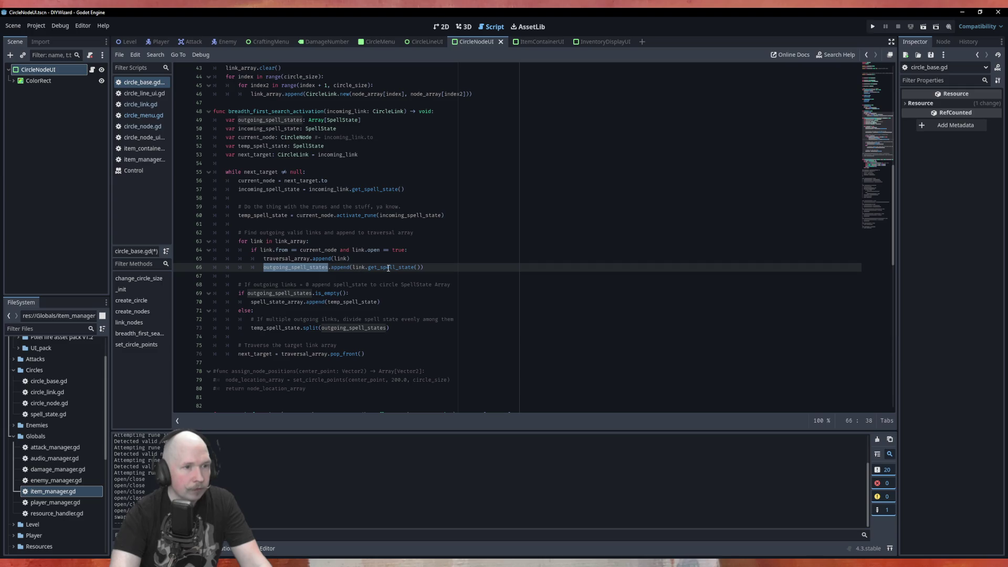
pyautogui.doubleClick(388, 269)
pyautogui.click(427, 267)
pyautogui.doubleClick(402, 268)
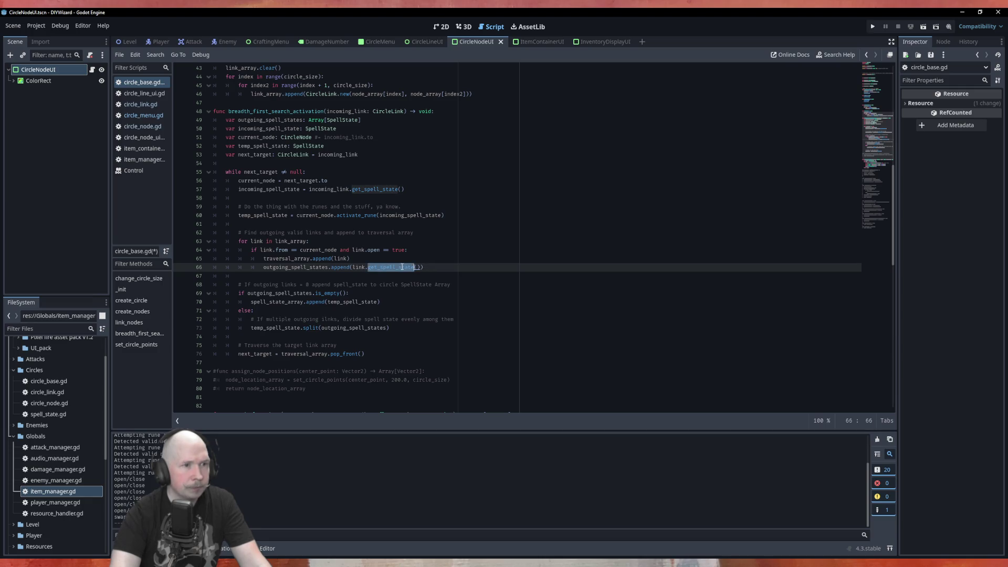
pyautogui.doubleClick(294, 267)
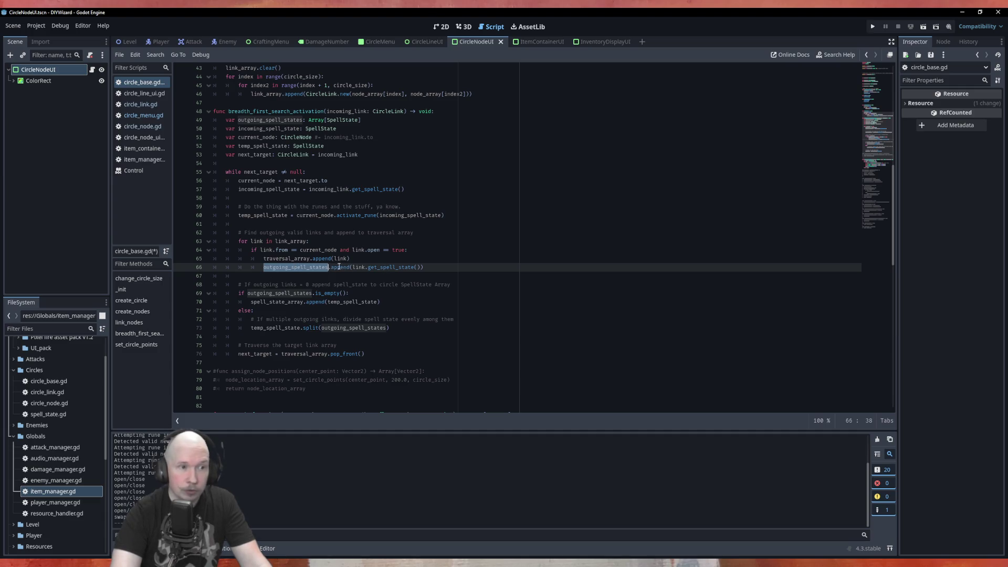
pyautogui.doubleClick(284, 284)
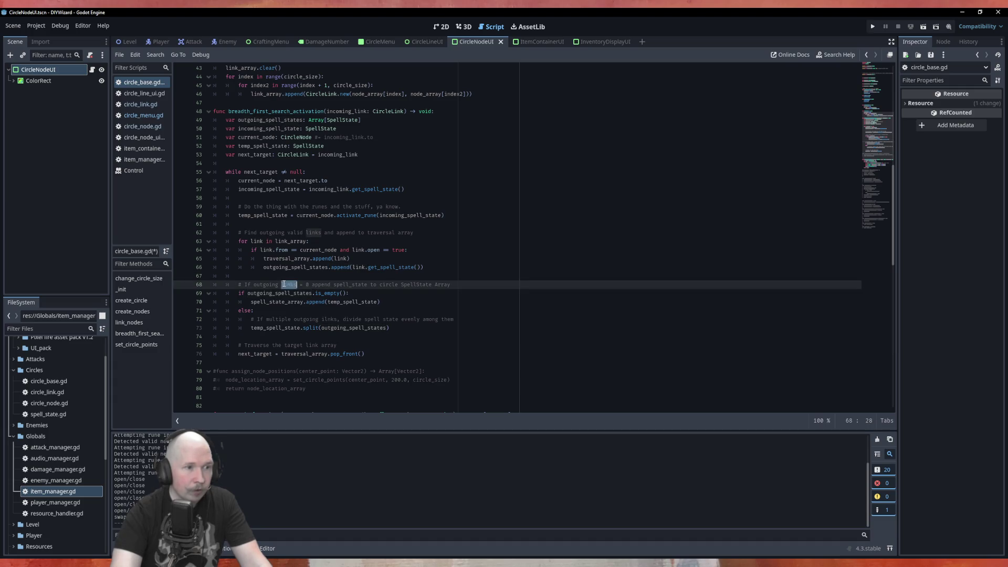
pyautogui.click(314, 278)
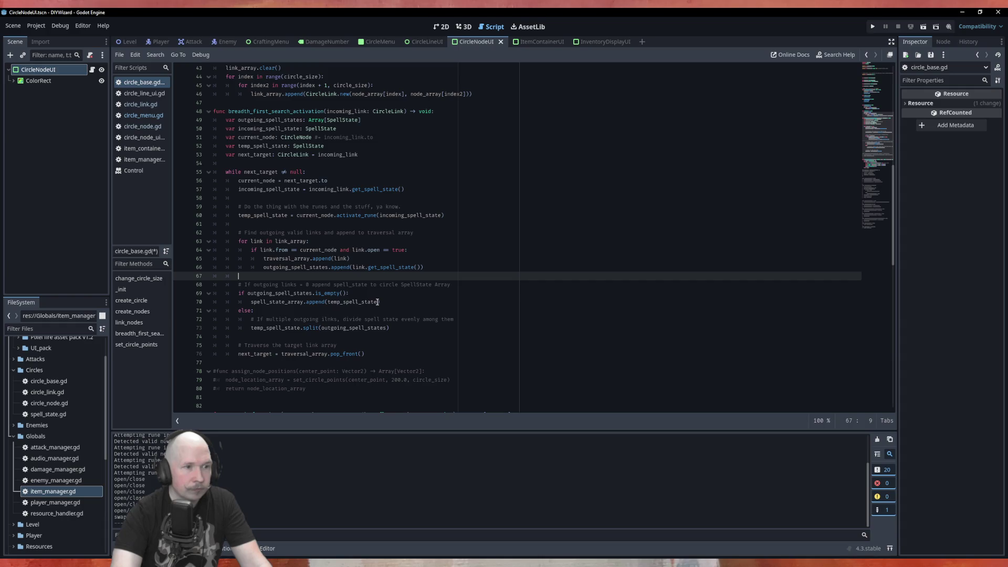
pyautogui.doubleClick(367, 303)
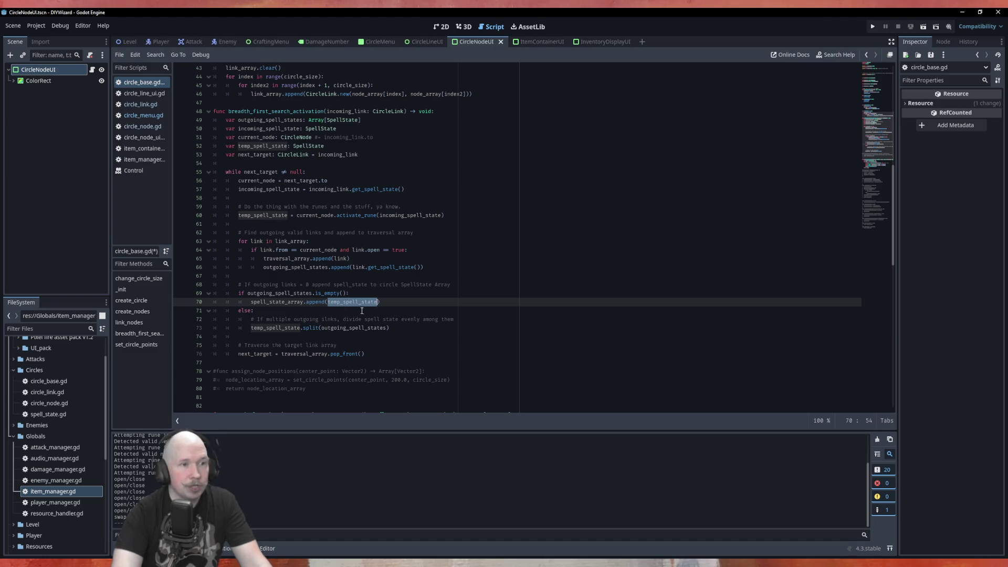
pyautogui.scroll(4, 362, 305)
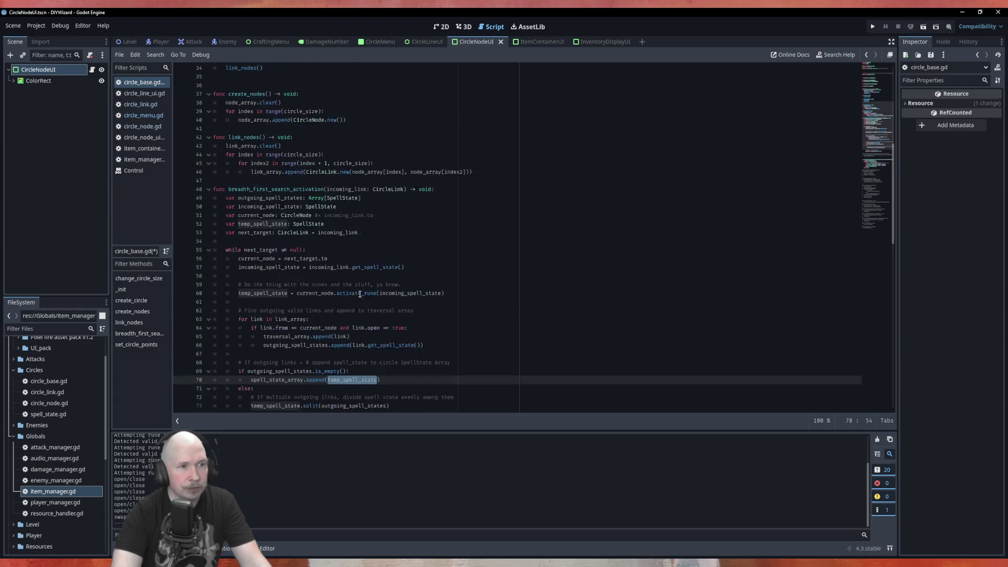
pyautogui.scroll(-6, 376, 249)
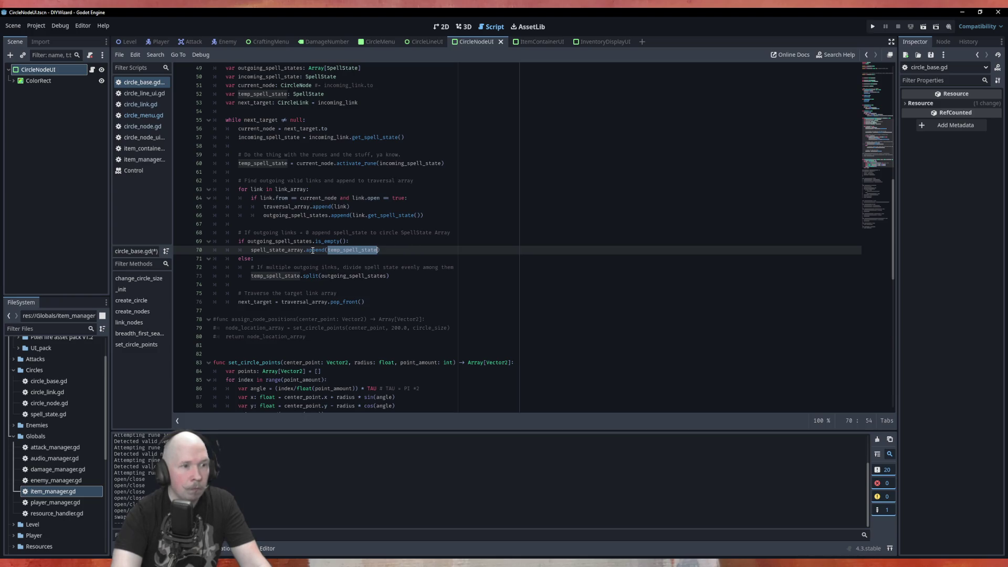
pyautogui.scroll(5, 315, 250)
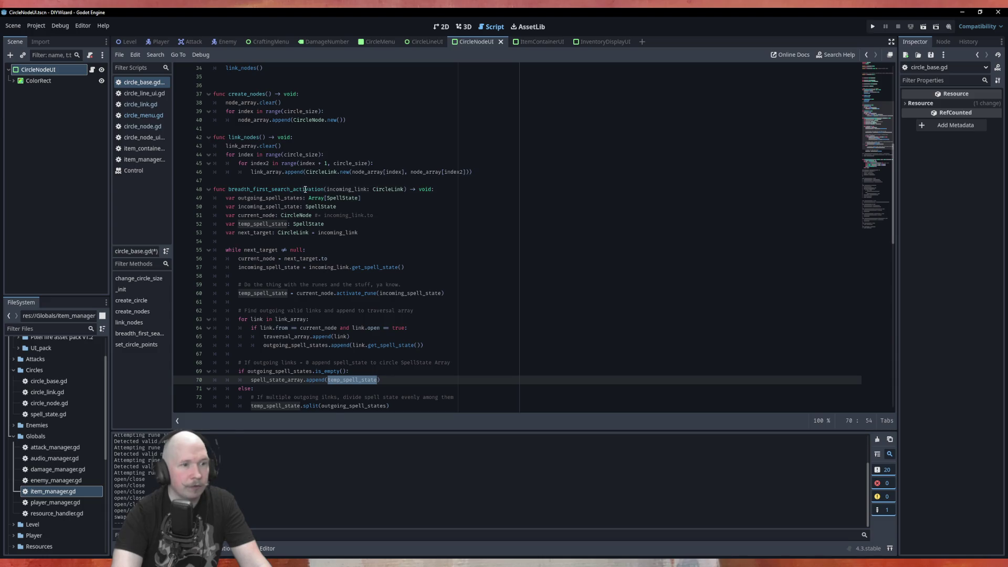
pyautogui.scroll(-2, 305, 189)
pyautogui.scroll(3, 350, 266)
pyautogui.scroll(-4, 397, 317)
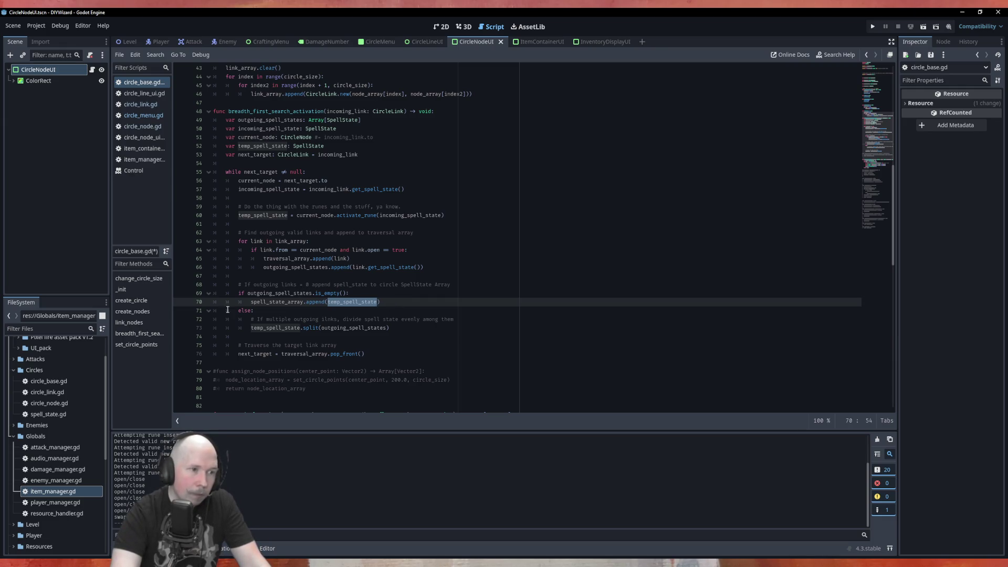
pyautogui.doubleClick(273, 327)
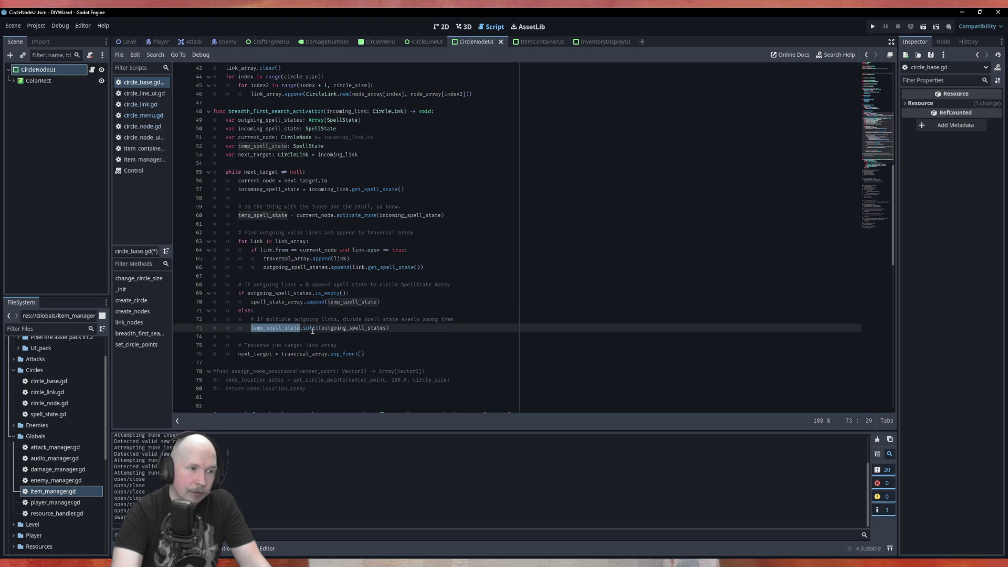
pyautogui.doubleClick(314, 328)
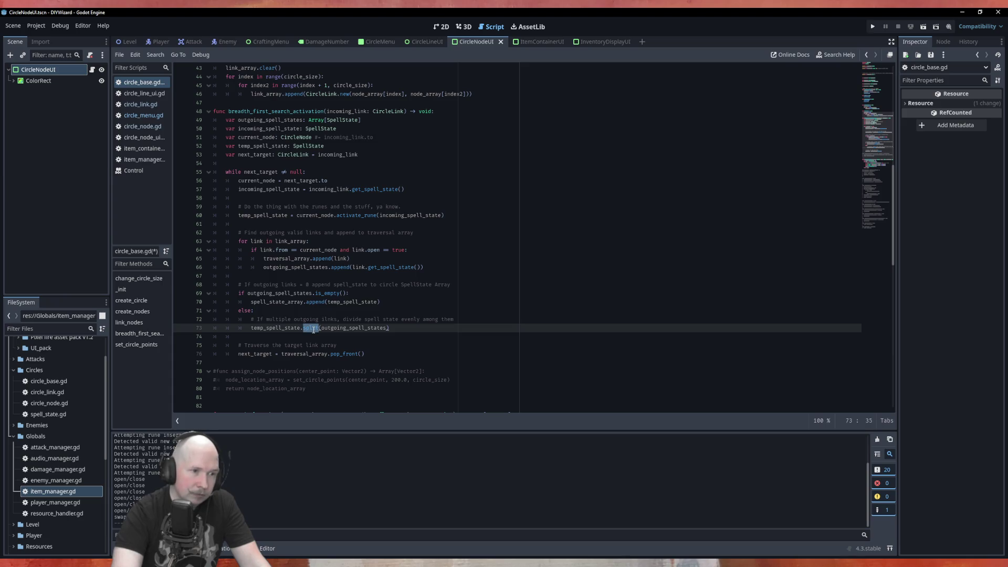
pyautogui.doubleClick(360, 328)
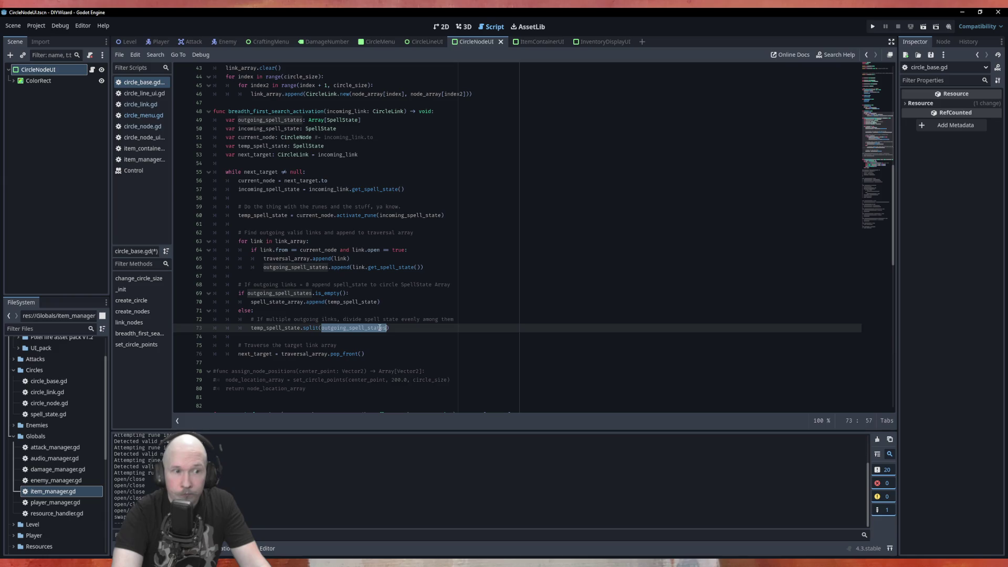
pyautogui.doubleClick(279, 328)
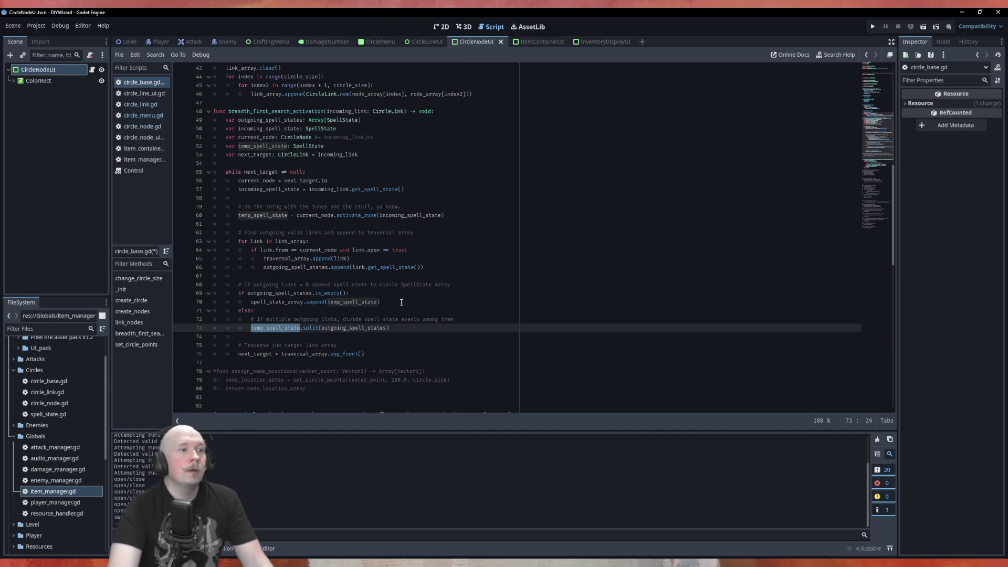
# In circle_link.gd, initialise spell_state on line 13 to SpellState.new(), then open spell_state.gd from the class name
pyautogui.click(140, 104)
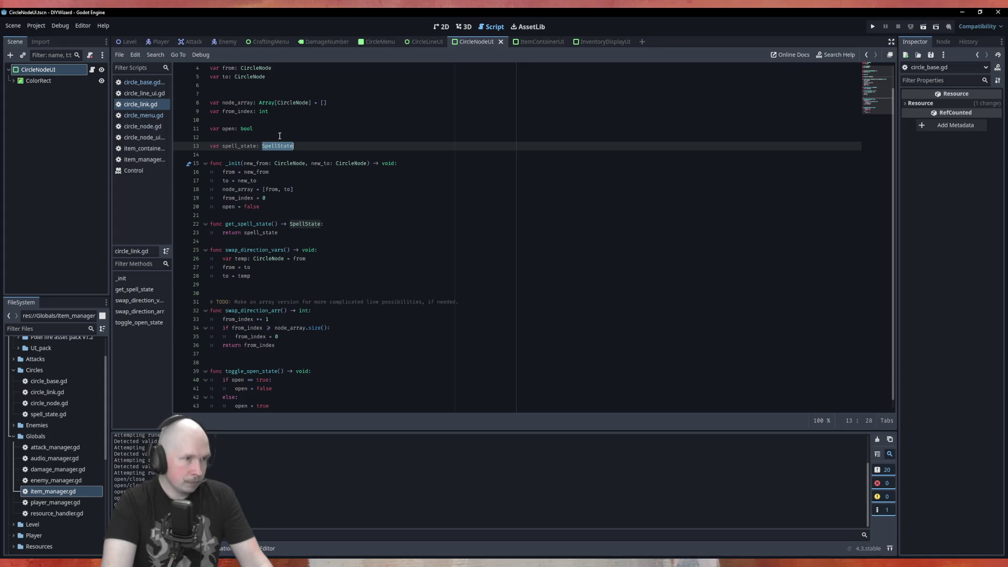
pyautogui.click(335, 150)
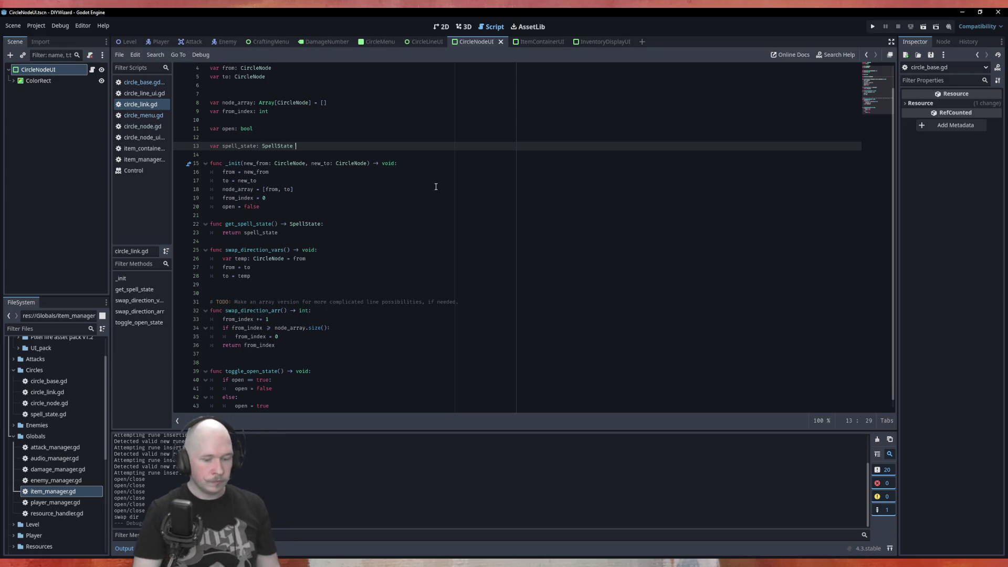
pyautogui.write('= ')
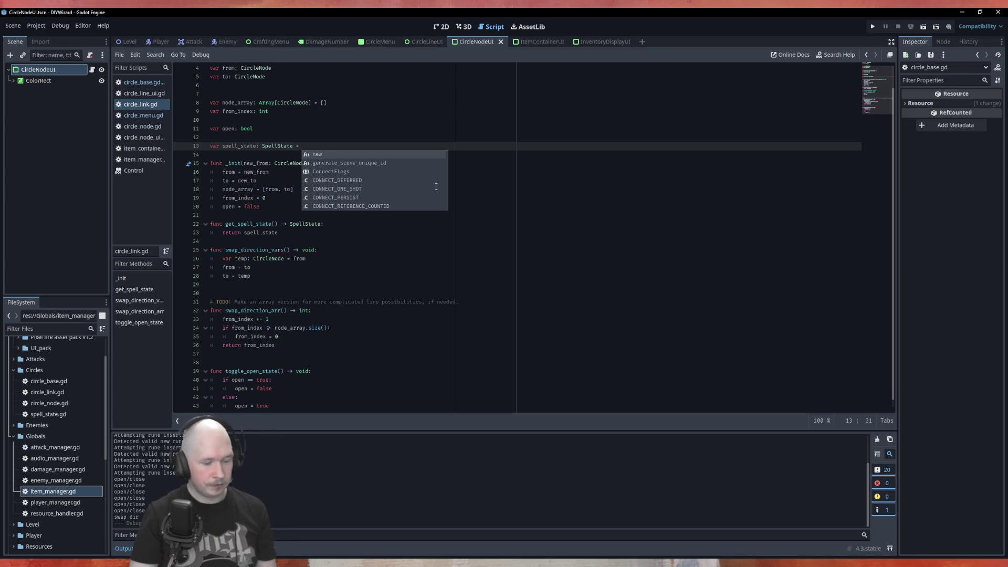
pyautogui.write('S')
pyautogui.press('Return')
pyautogui.write('.n')
pyautogui.press('Return')
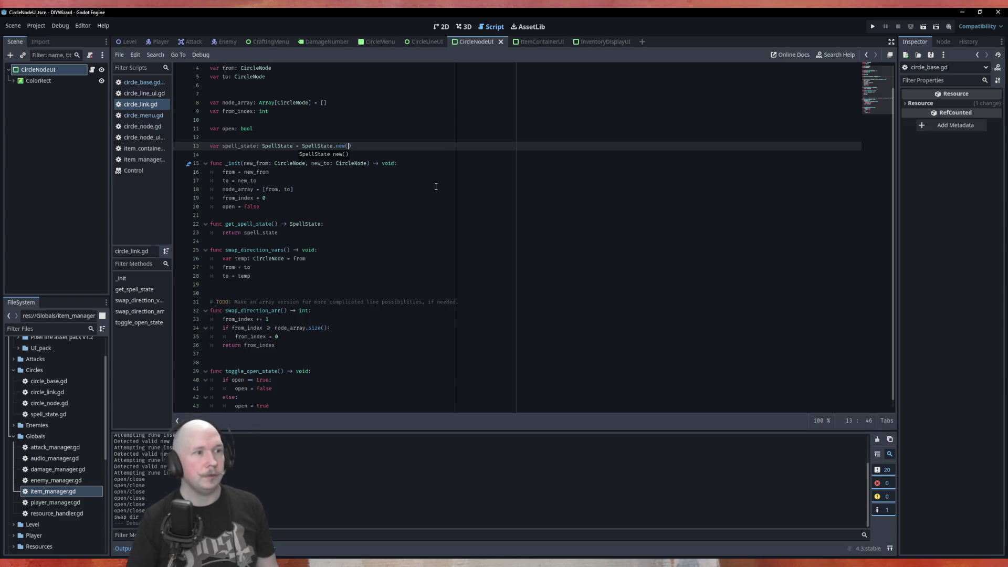
pyautogui.keyDown('ctrl'); pyautogui.click(320, 147); pyautogui.keyUp('ctrl')
pyautogui.moveTo(143, 172); pyautogui.dragTo(156, 101)
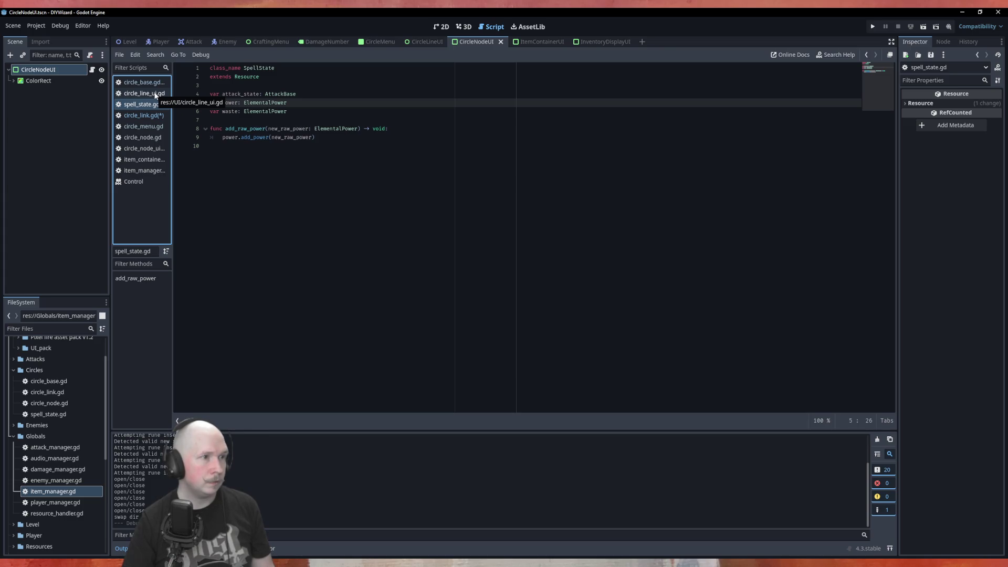
# Move circle_line_ui.gd below circle_menu.gd, save circle_link.gd, and return to the end of spell_state.gd
pyautogui.moveTo(156, 96); pyautogui.dragTo(153, 135)
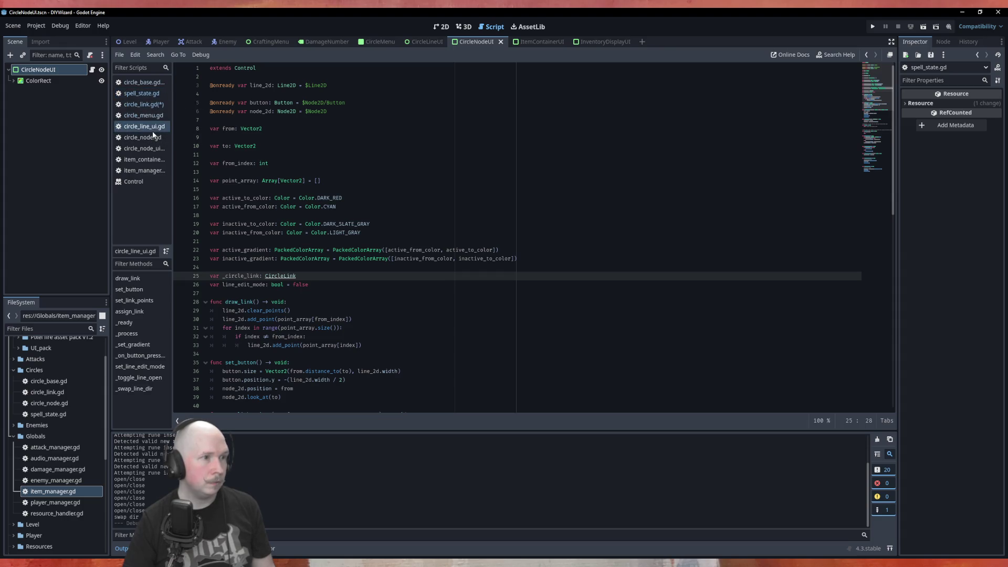
pyautogui.click(157, 104)
pyautogui.click(150, 95)
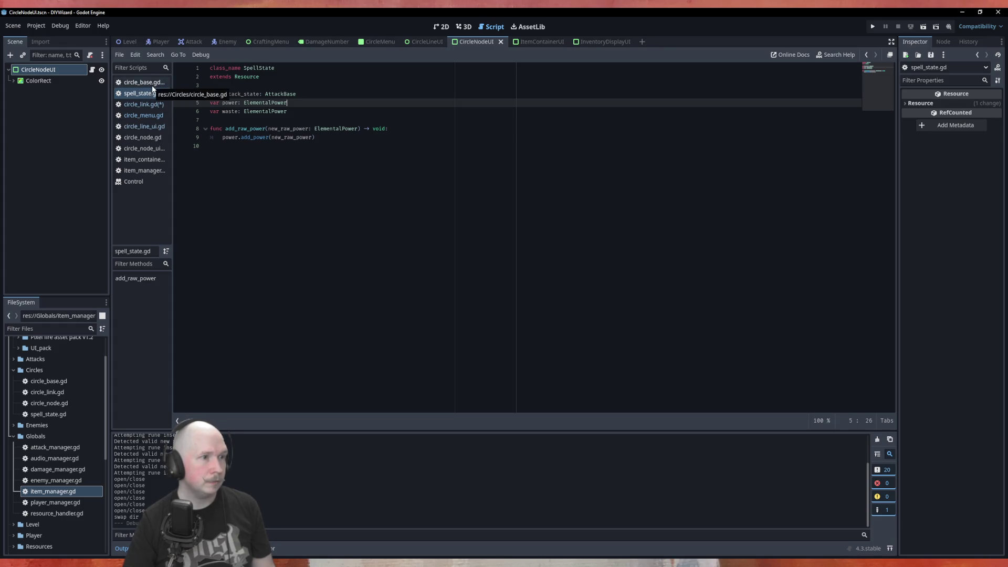
pyautogui.click(147, 137)
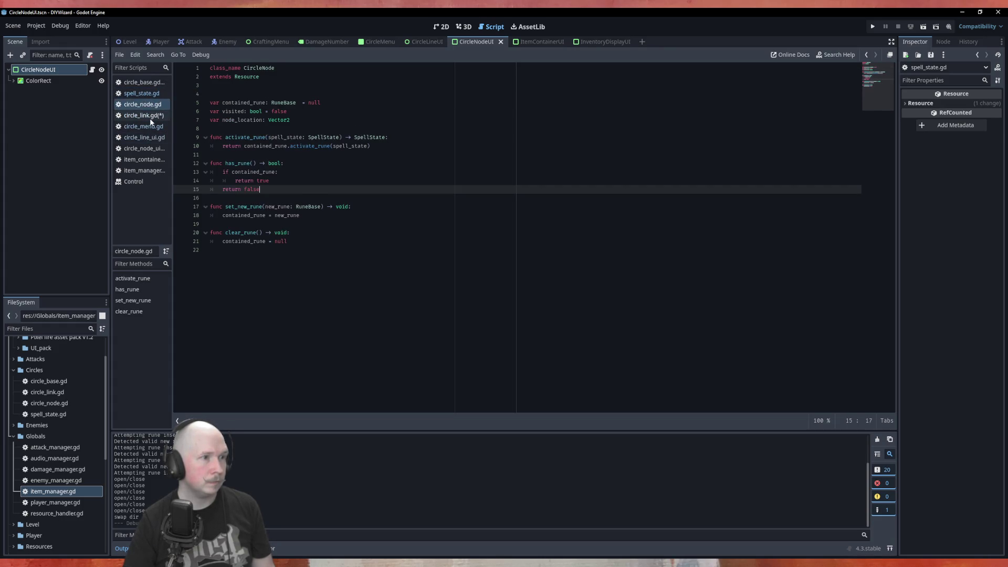
pyautogui.click(150, 115)
pyautogui.hotkey('ctrl', 's')
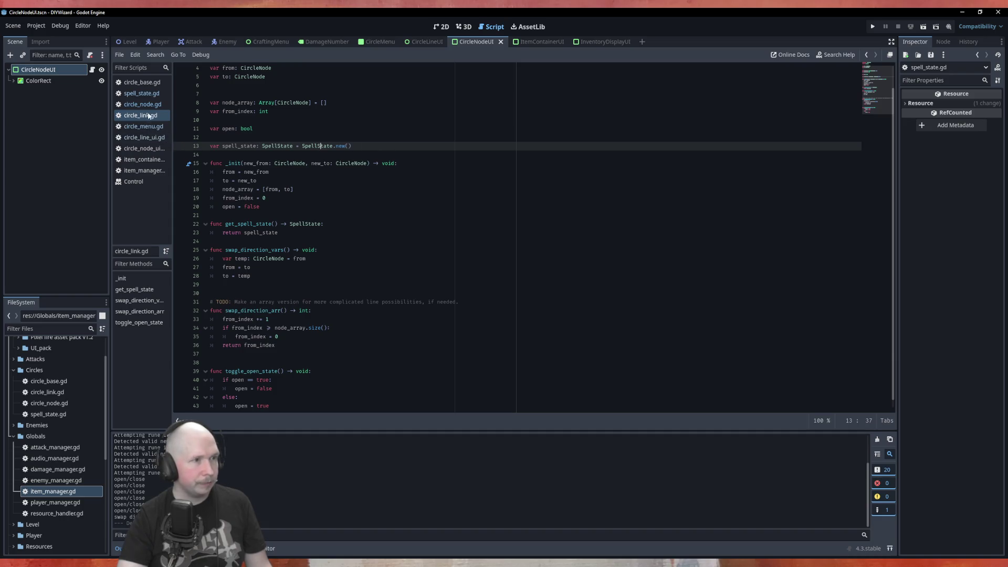
pyautogui.click(145, 94)
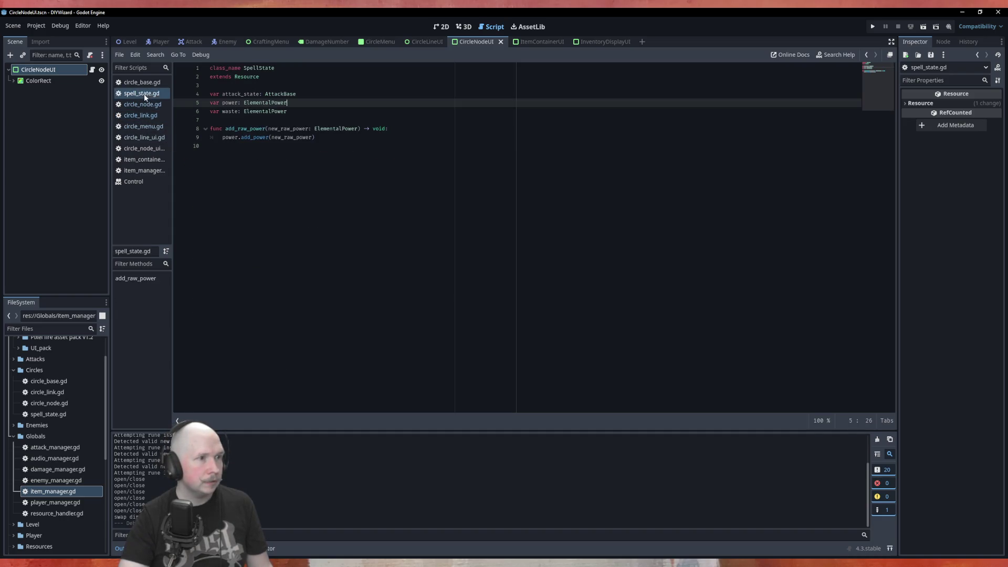
pyautogui.click(291, 167)
# Add the comment '# func for clear func for split' below add_raw_power and save spell_state.gd
pyautogui.press('Return')
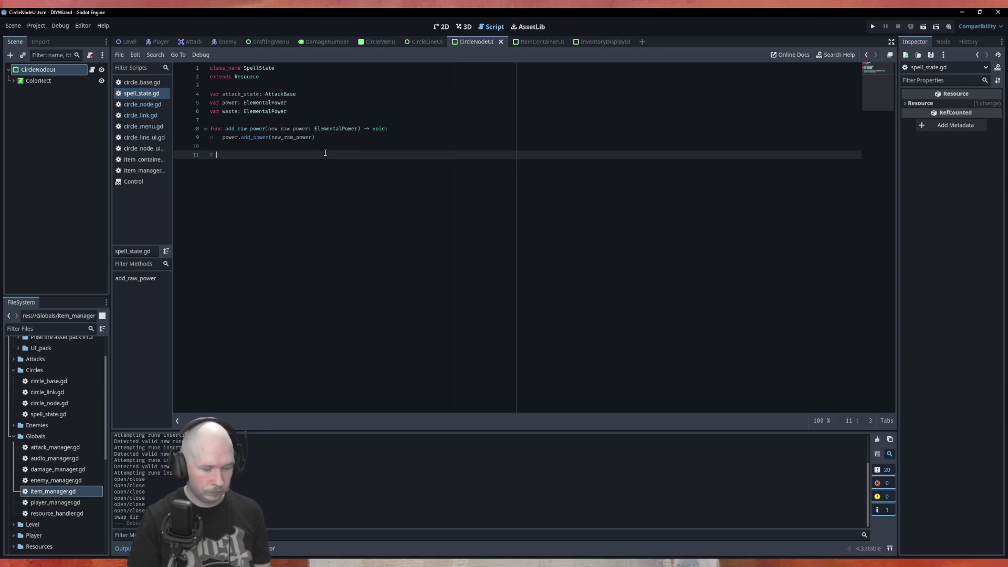
pyautogui.write('fun')
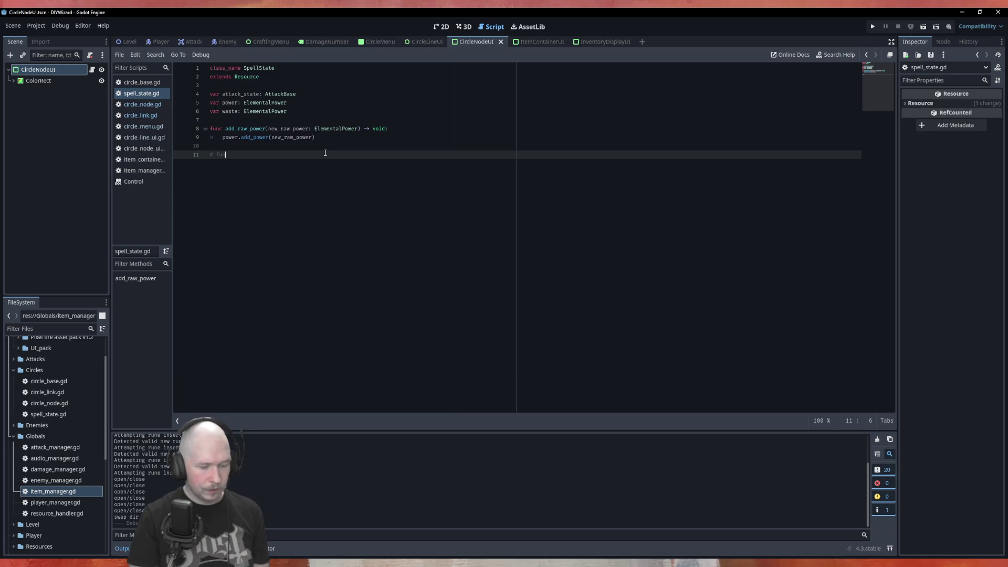
pyautogui.write(' fetear fun')
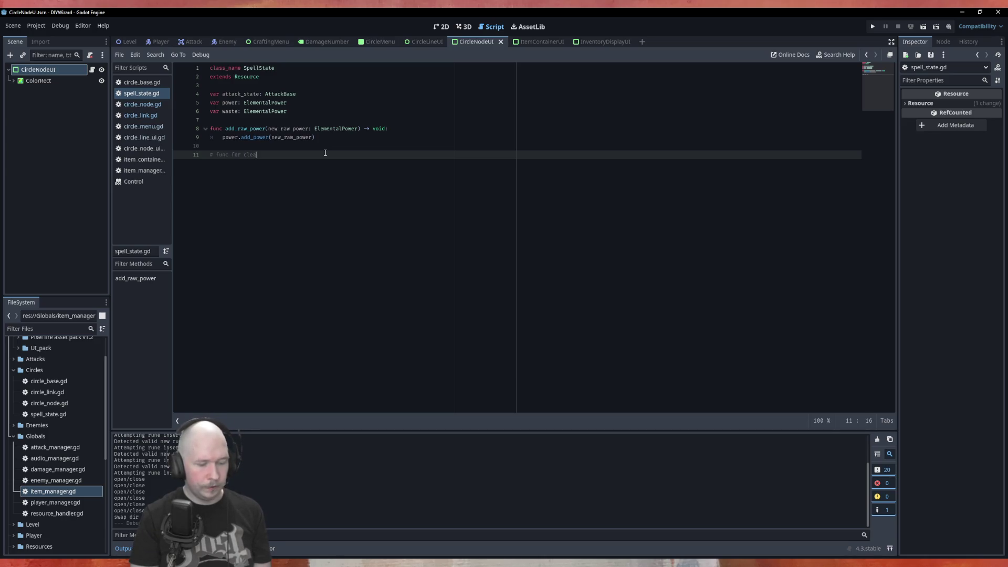
pyautogui.write('for split')
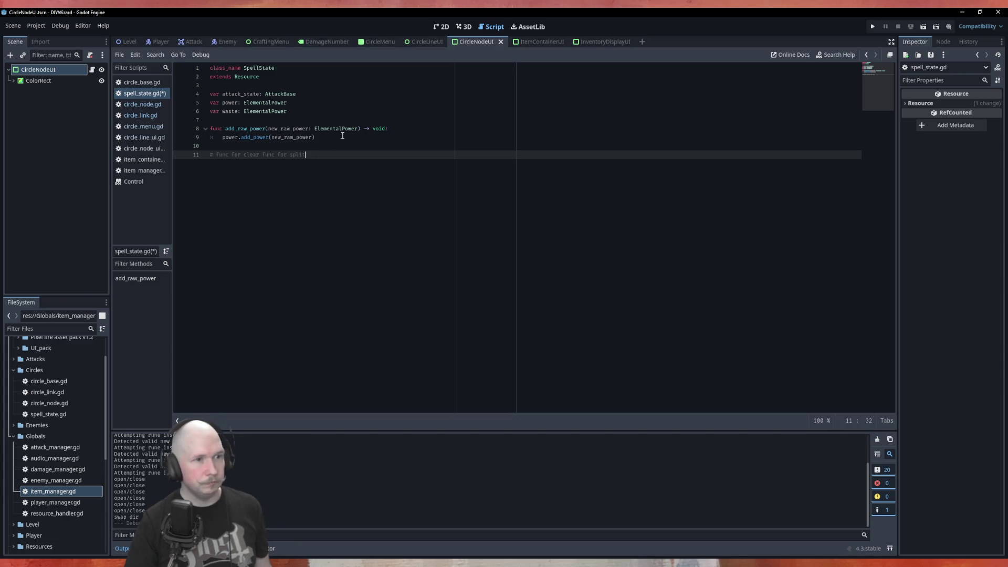
pyautogui.click(321, 147)
pyautogui.hotkey('ctrl', 's')
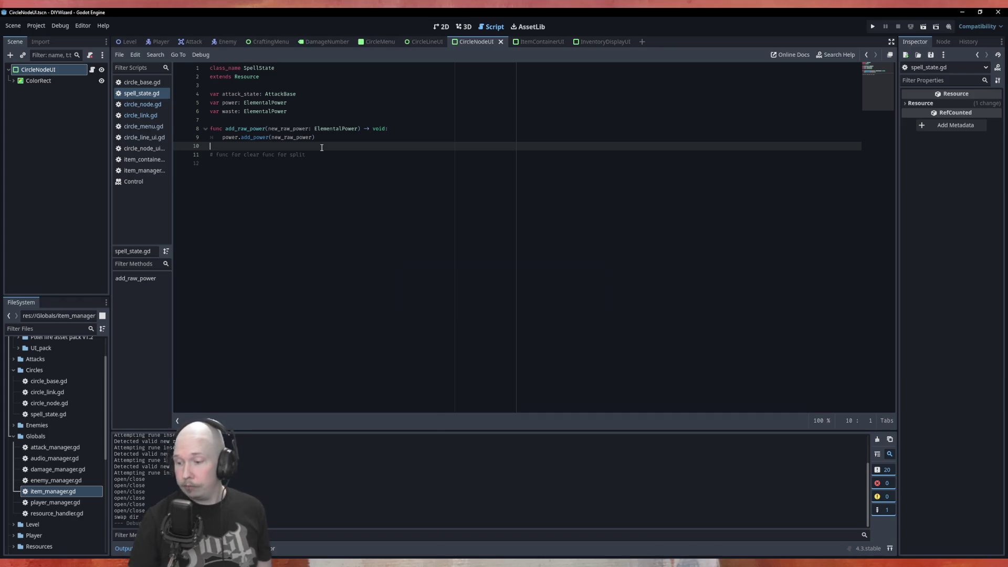
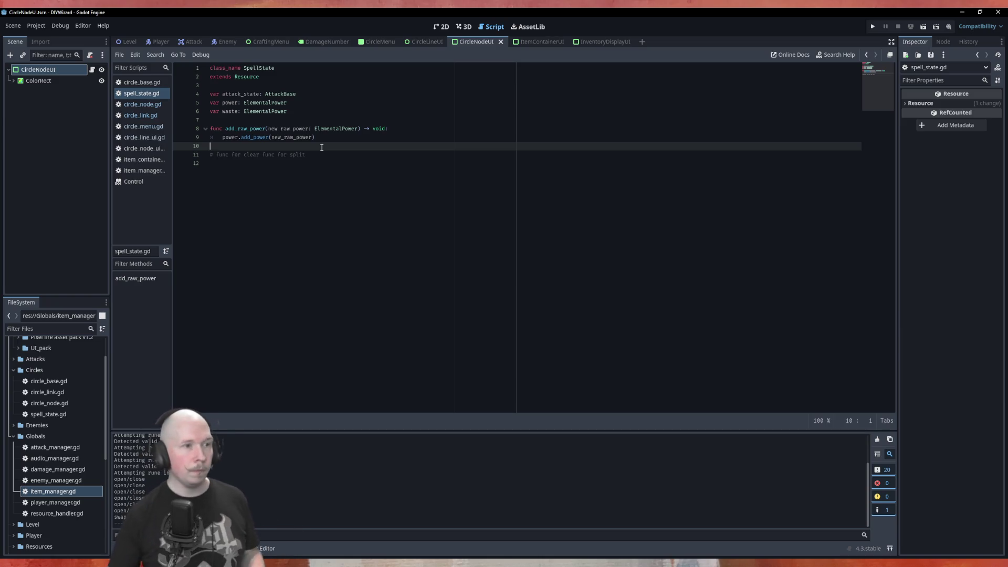
# Declare func clear() -> void: and reset attack_state to AttackBase.new() in it
pyautogui.press('Down')
pyautogui.press('Down')
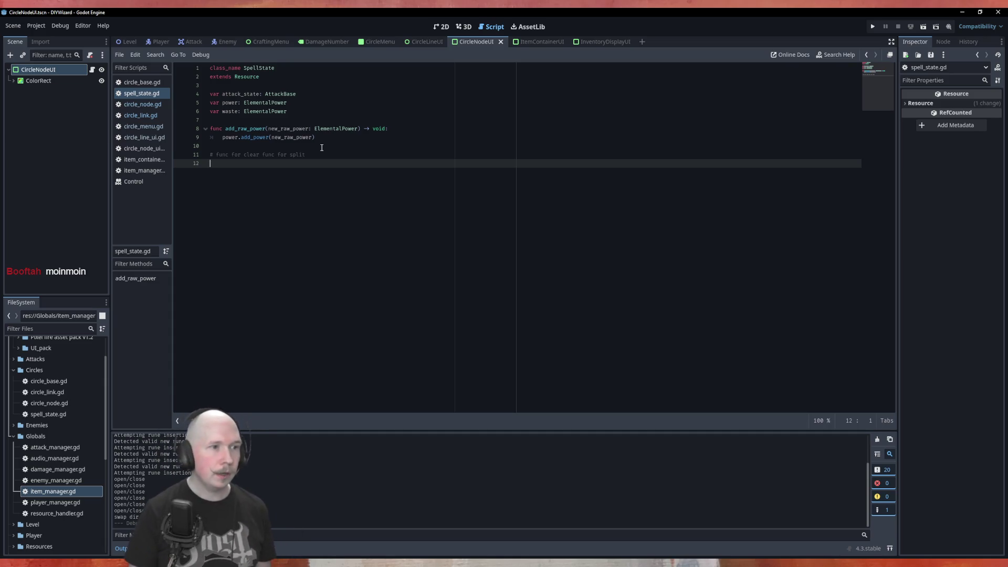
pyautogui.write('func ')
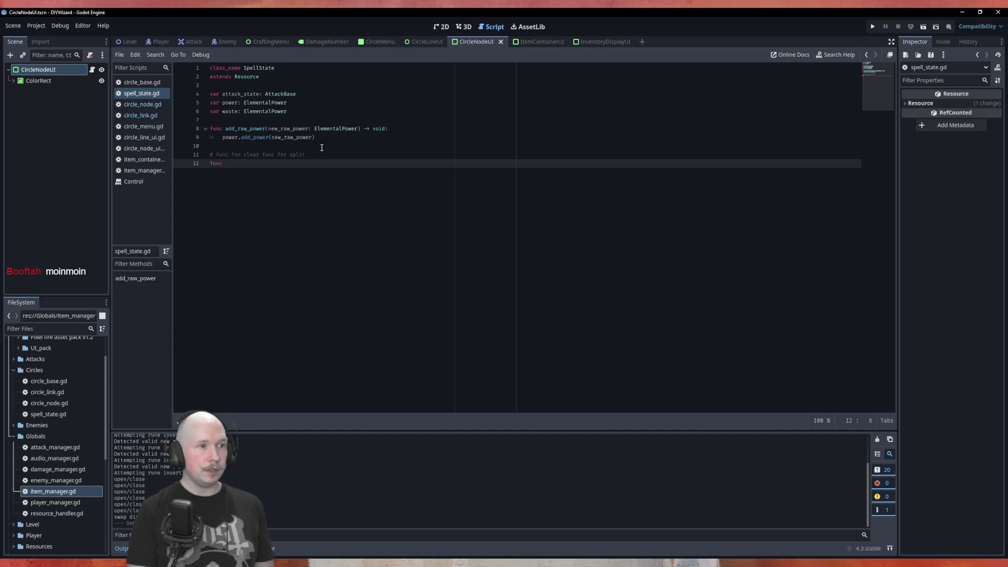
pyautogui.write('clear() ')
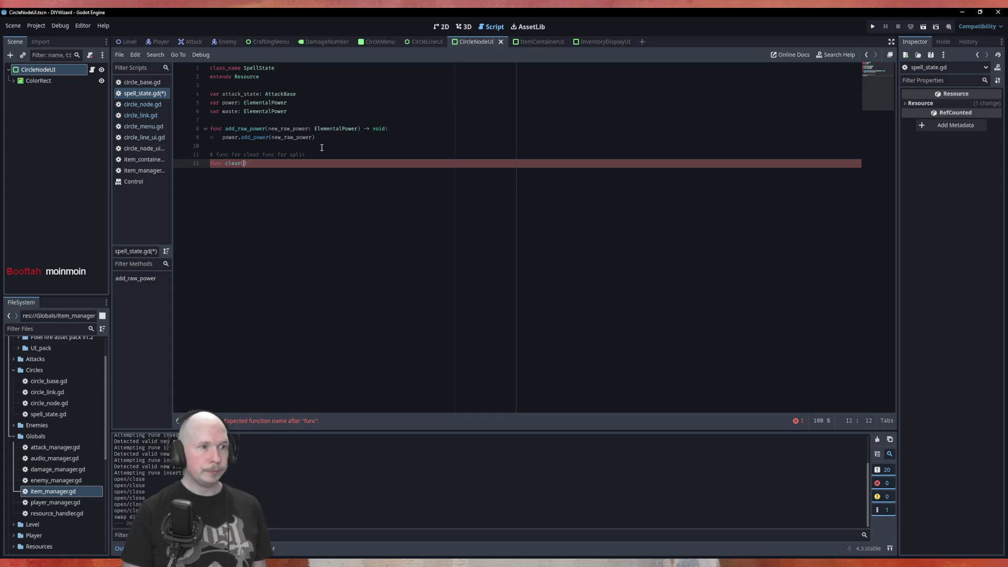
pyautogui.write('-> v')
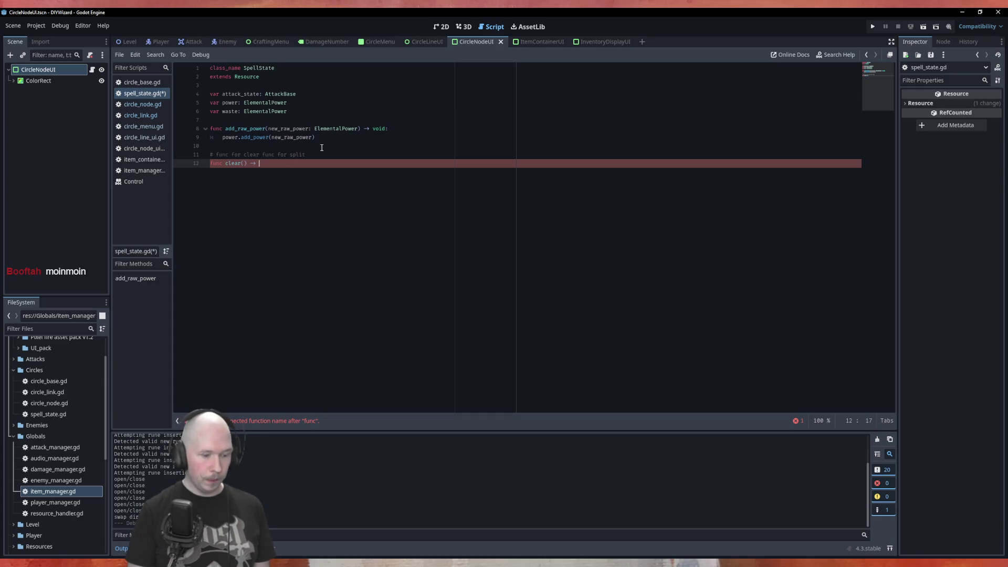
pyautogui.write('oid:')
pyautogui.press('Return')
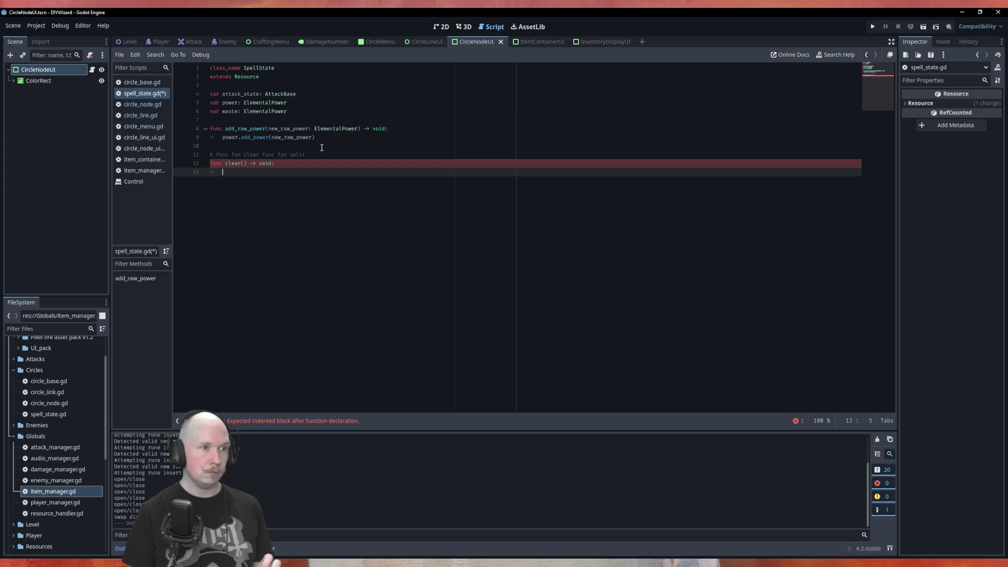
pyautogui.write('attack_state')
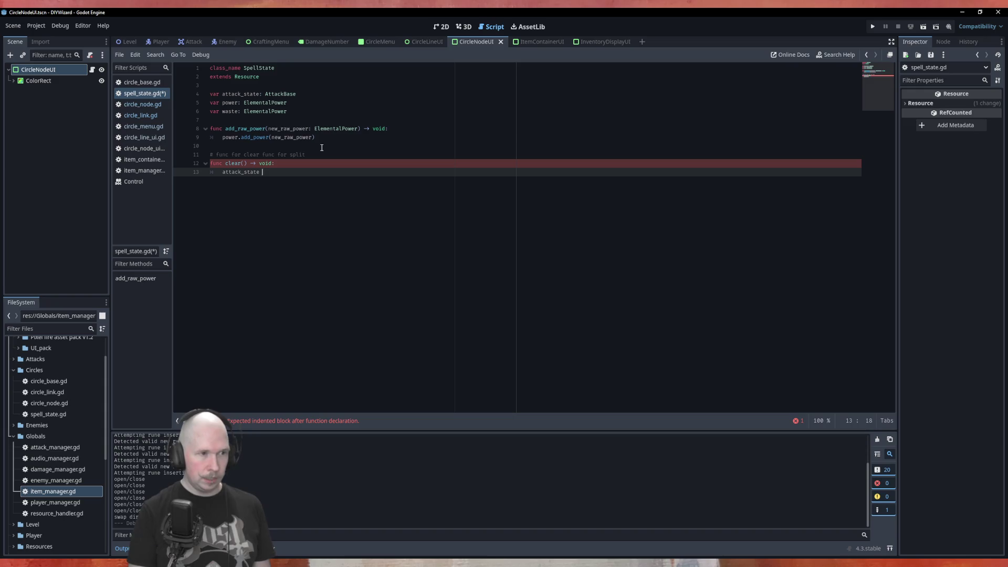
pyautogui.write(' = A')
pyautogui.press('Return')
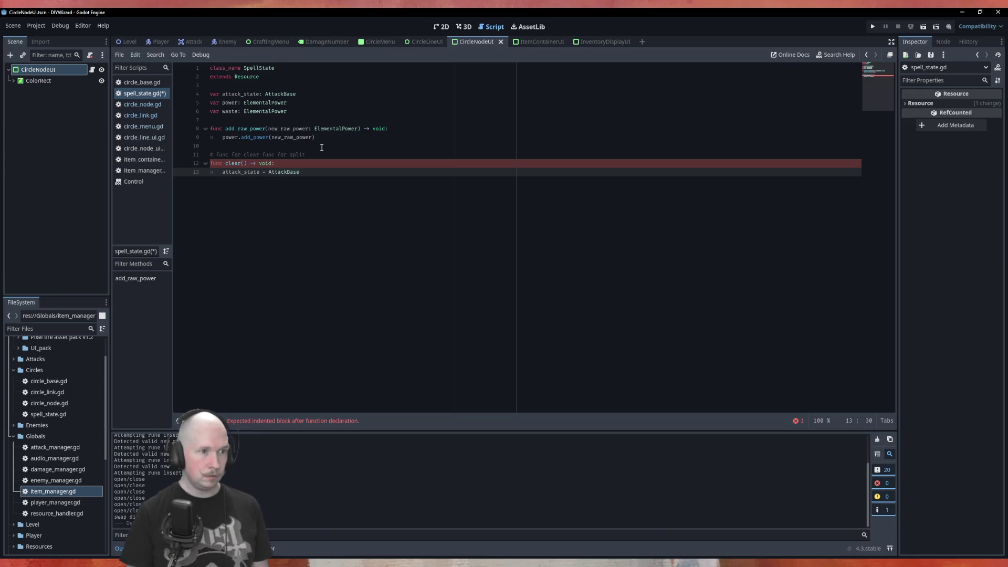
pyautogui.write('.new')
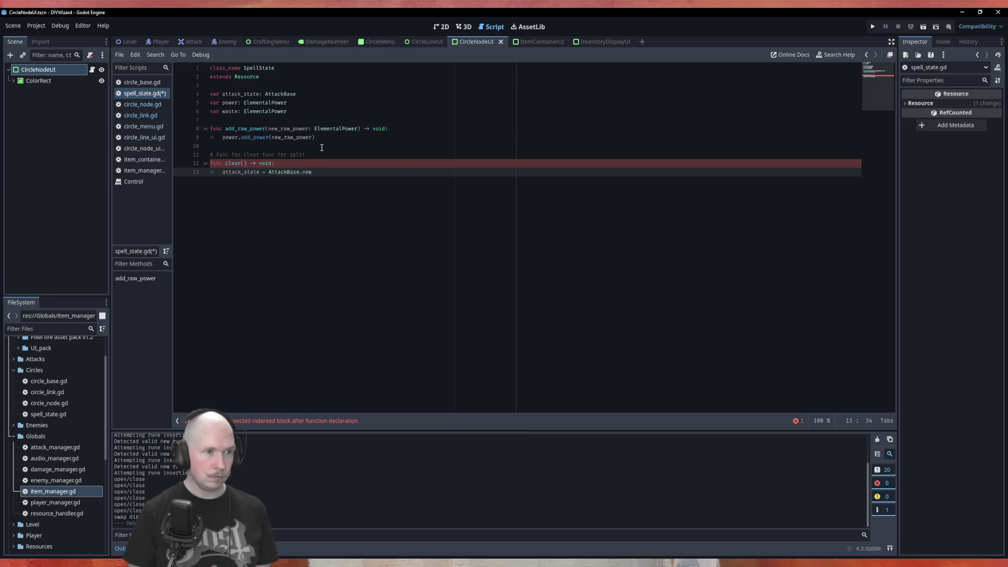
pyautogui.write('(')
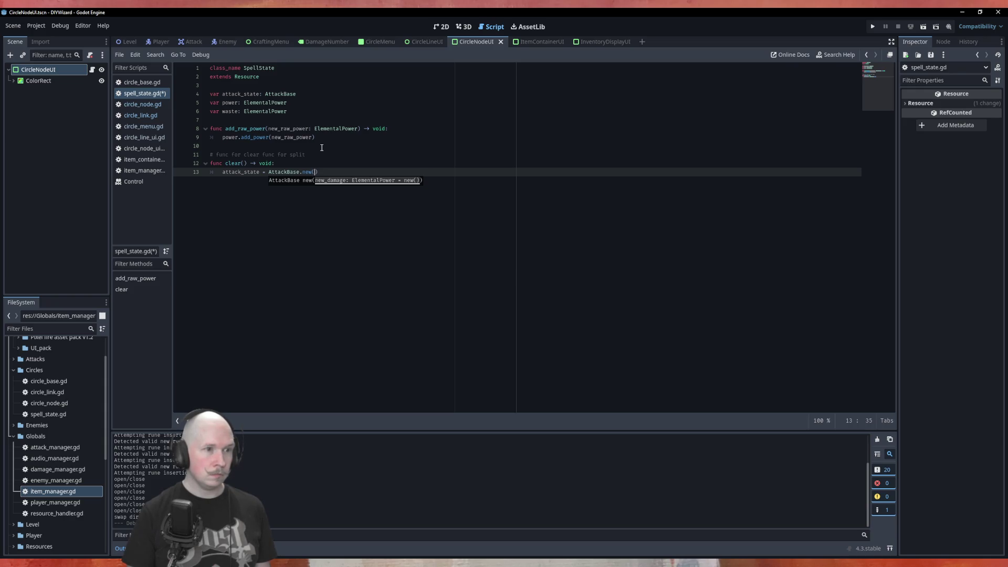
# Add lines in clear() resetting power and waste to ElementalPower.new()
pyautogui.press('End')
pyautogui.press('Return')
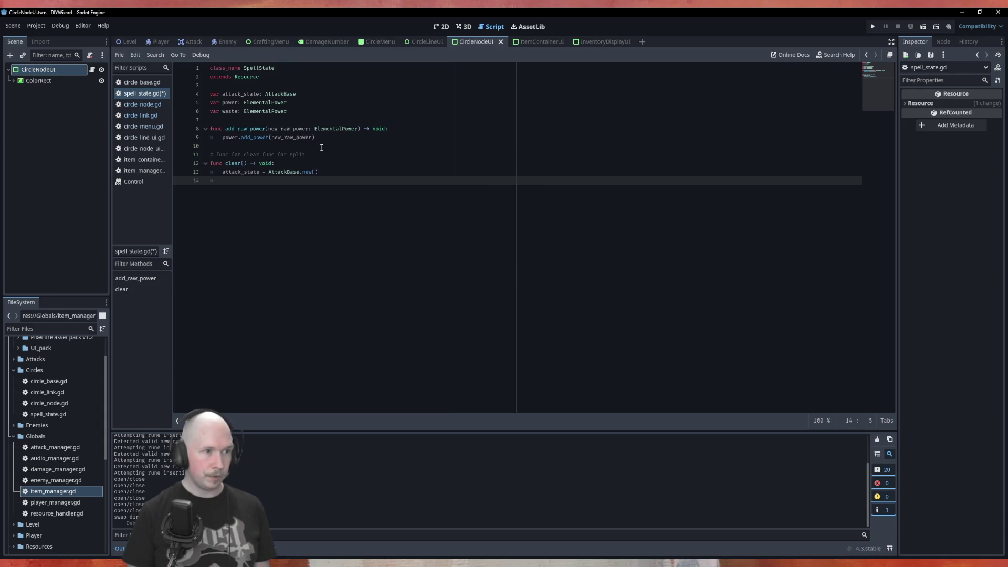
pyautogui.write('power')
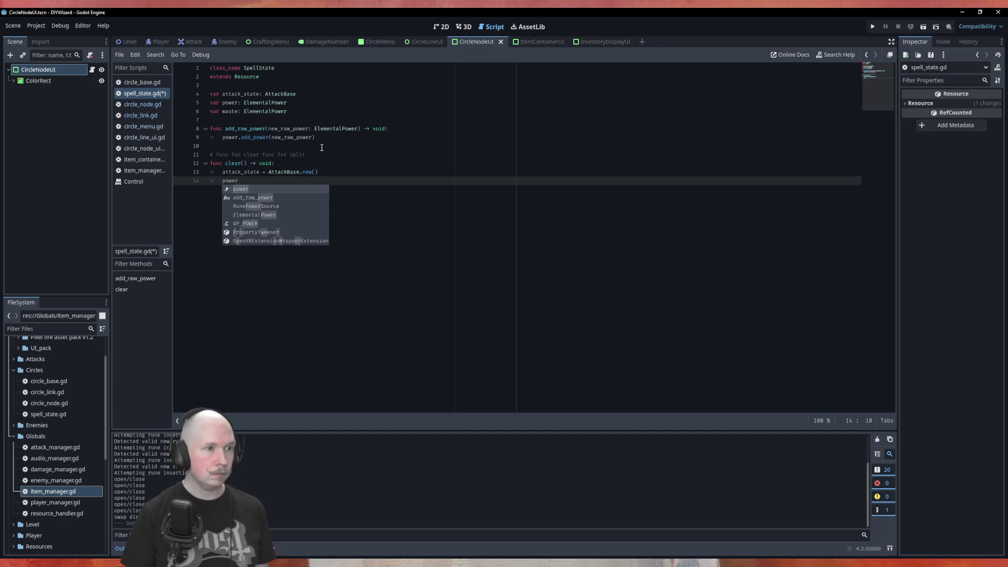
pyautogui.write(' = ')
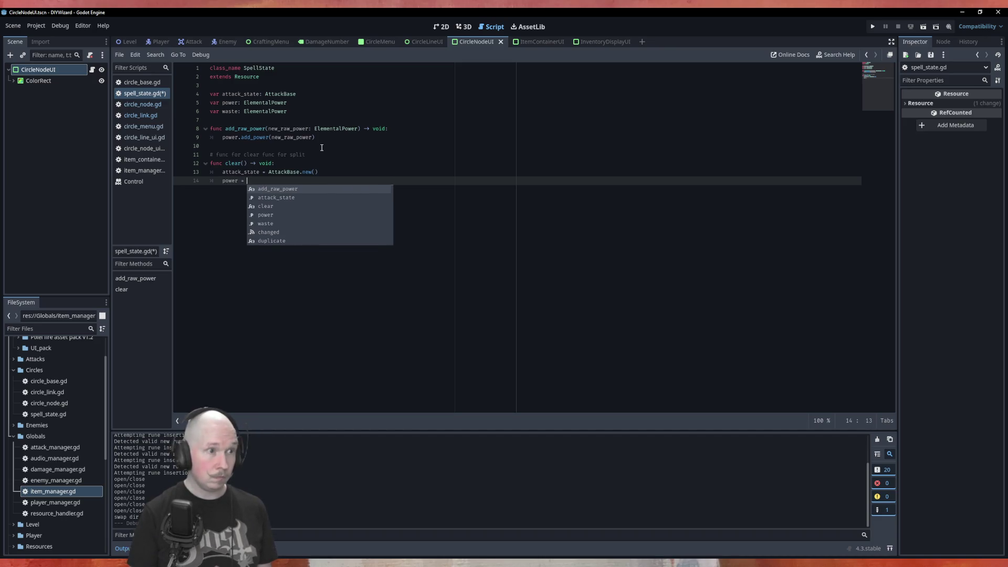
pyautogui.write('ElementalPower')
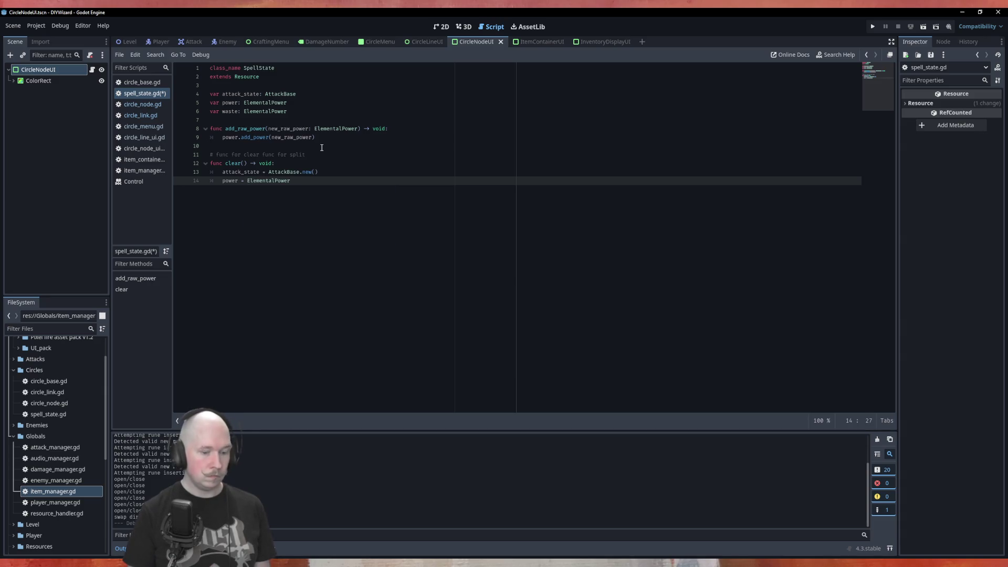
pyautogui.write('.new(')
pyautogui.hotkey('ctrl', 'shift', 'd')
pyautogui.press('Home')
pyautogui.press('Delete')
pyautogui.press('Delete')
pyautogui.press('Delete')
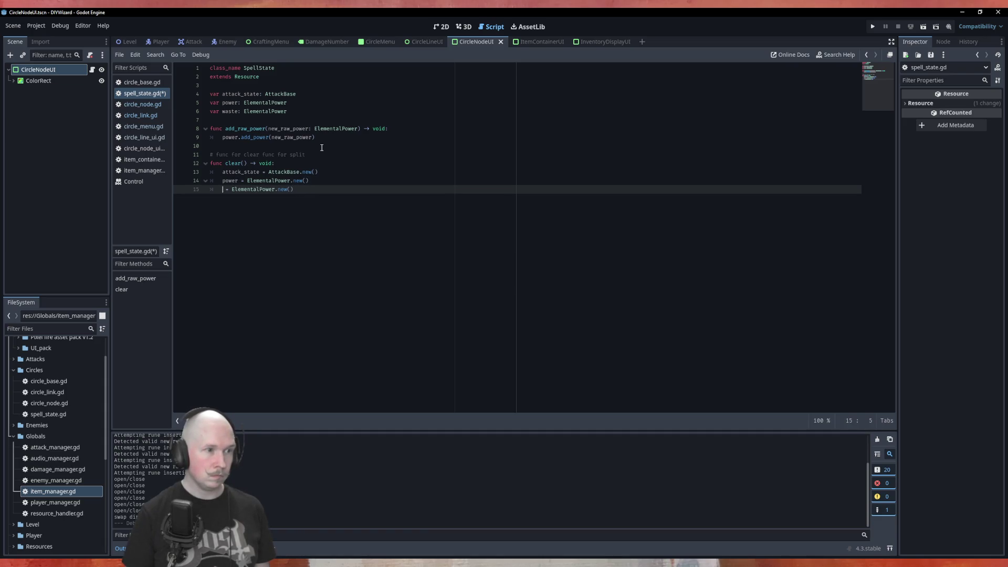
pyautogui.write('Waste')
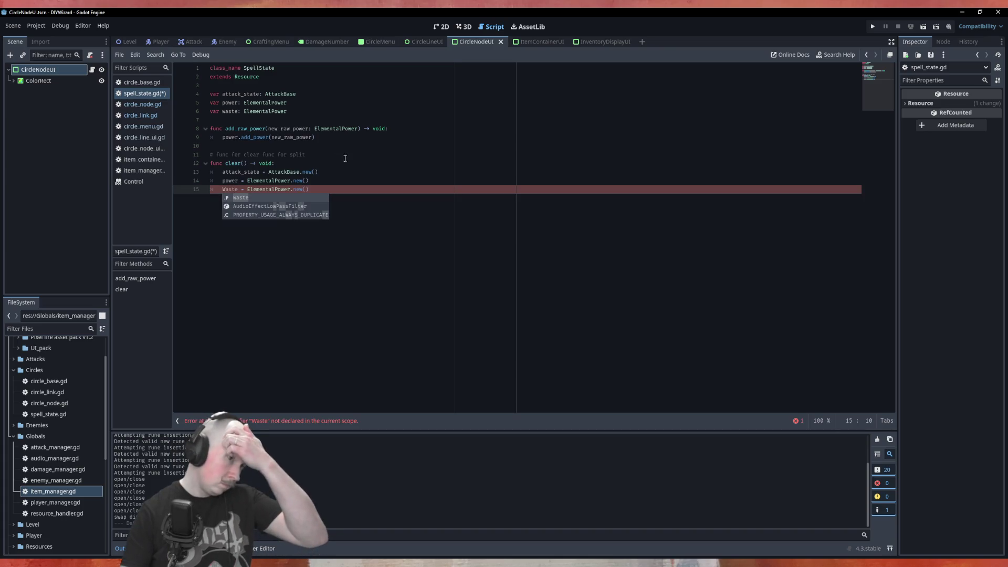
pyautogui.click(223, 189)
pyautogui.press('Delete')
pyautogui.write('w')
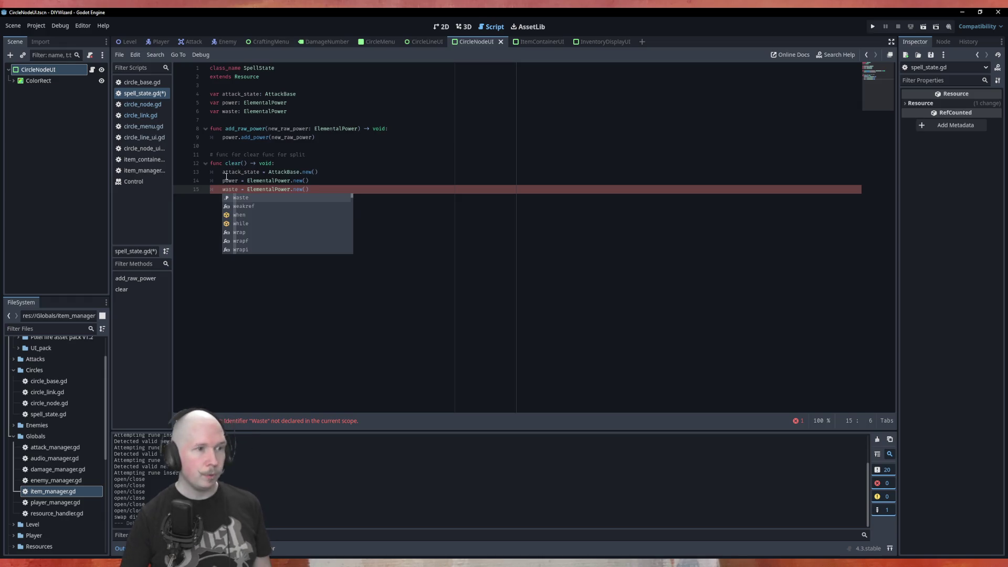
pyautogui.click(227, 164)
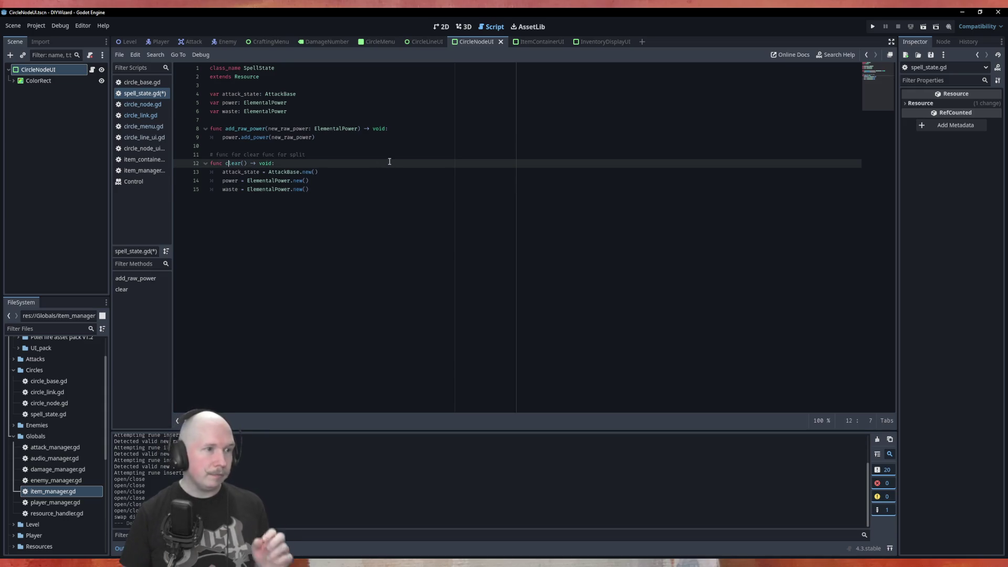
# Rename clear() to refresh and back to clear, then add blank lines below the function
pyautogui.press('BackSpace')
pyautogui.press('BackSpace')
pyautogui.press('BackSpace')
pyautogui.write('refresh')
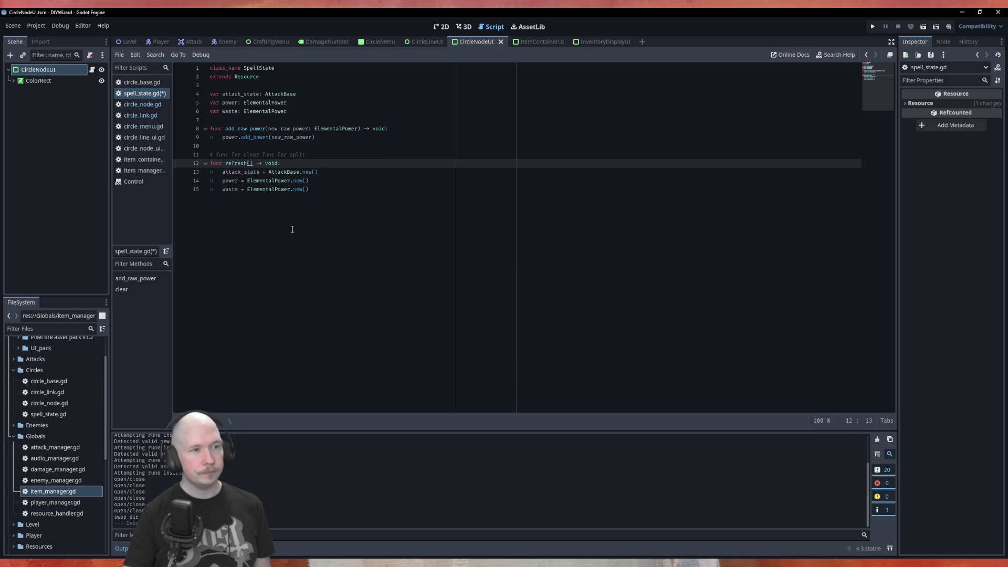
pyautogui.press('BackSpace')
pyautogui.press('BackSpace')
pyautogui.press('BackSpace')
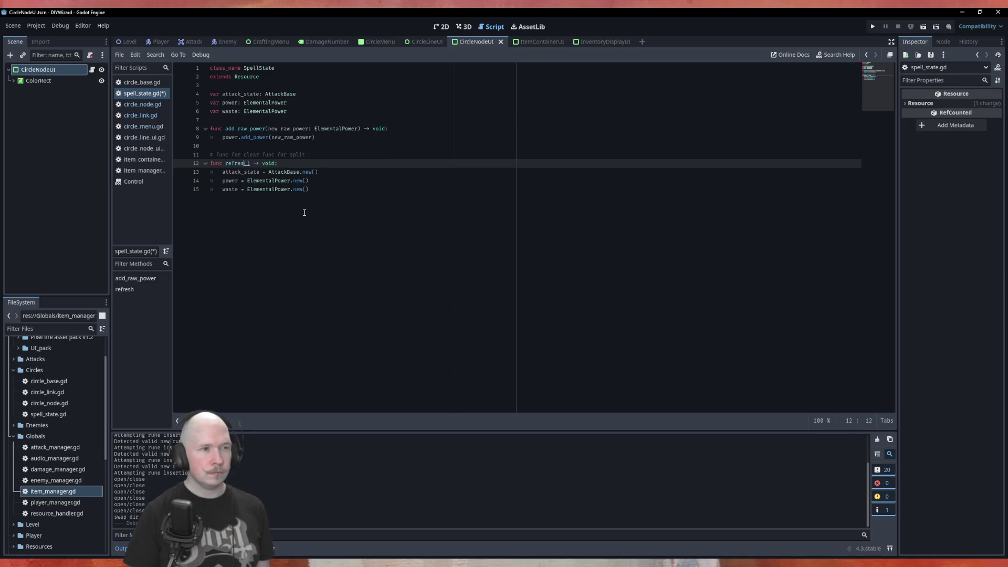
pyautogui.write('clear')
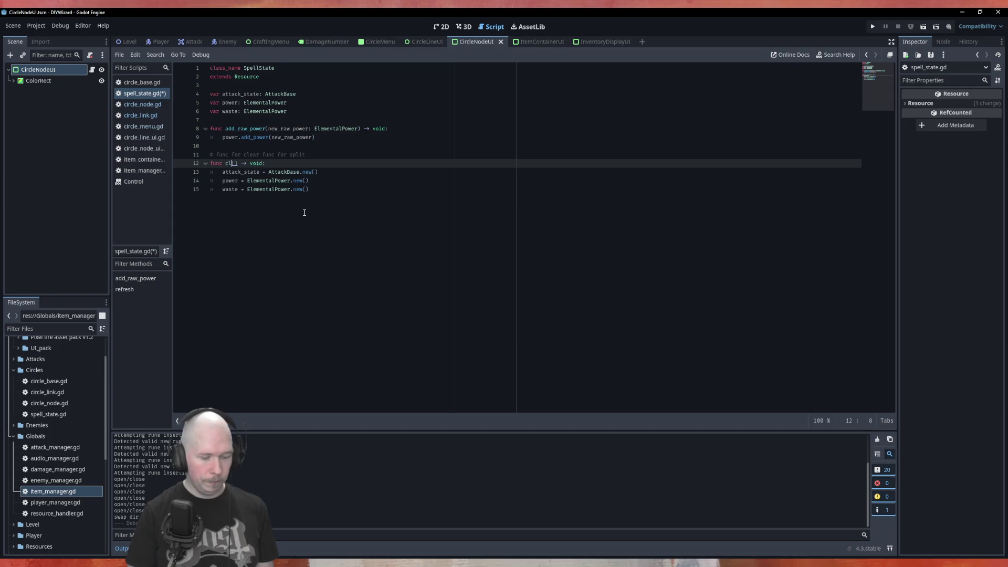
pyautogui.click(304, 212)
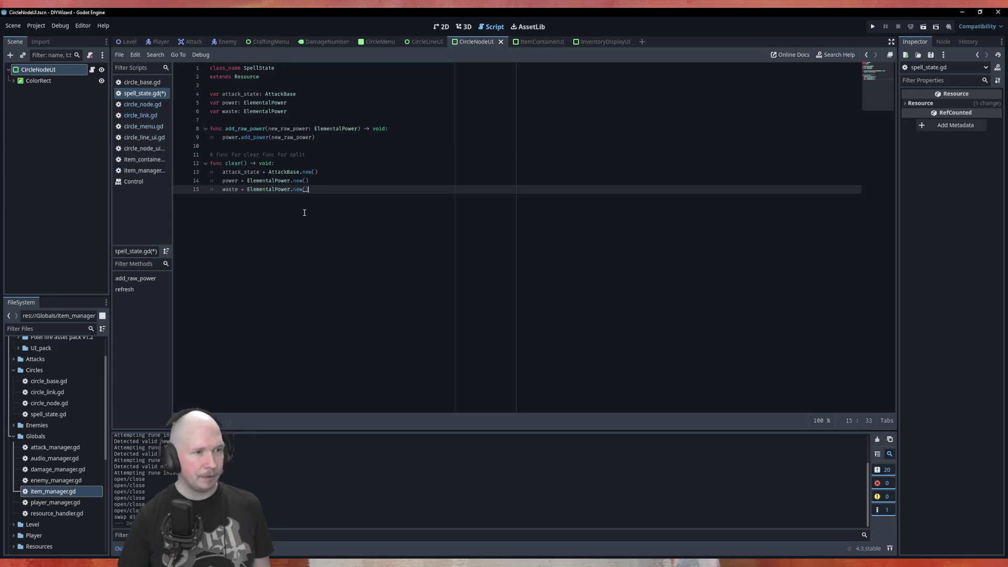
pyautogui.press('Return')
pyautogui.press('Return')
pyautogui.press('Return')
# Type func split( on line 18, then view circle_link.gd's code
pyautogui.write('func split(')
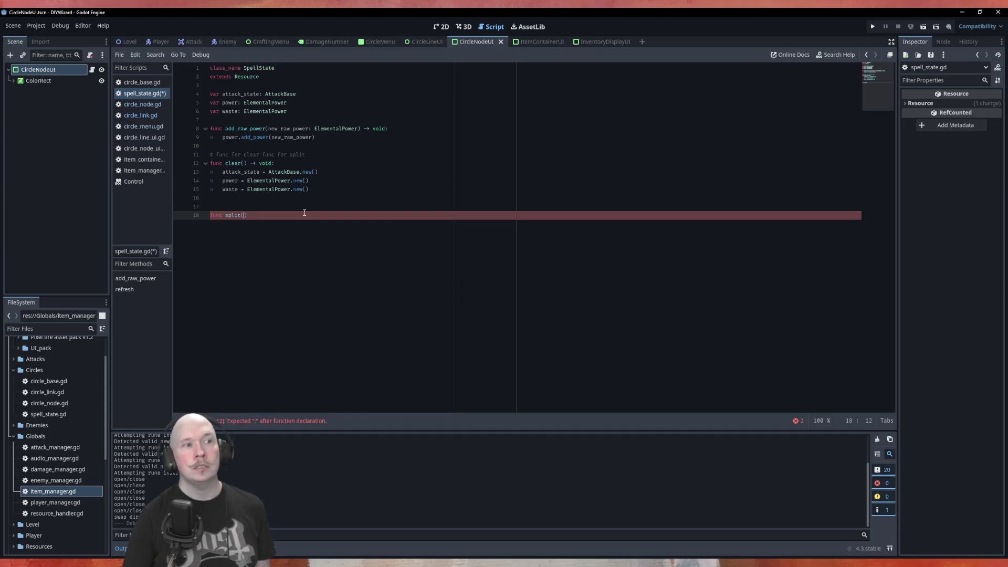
pyautogui.click(152, 116)
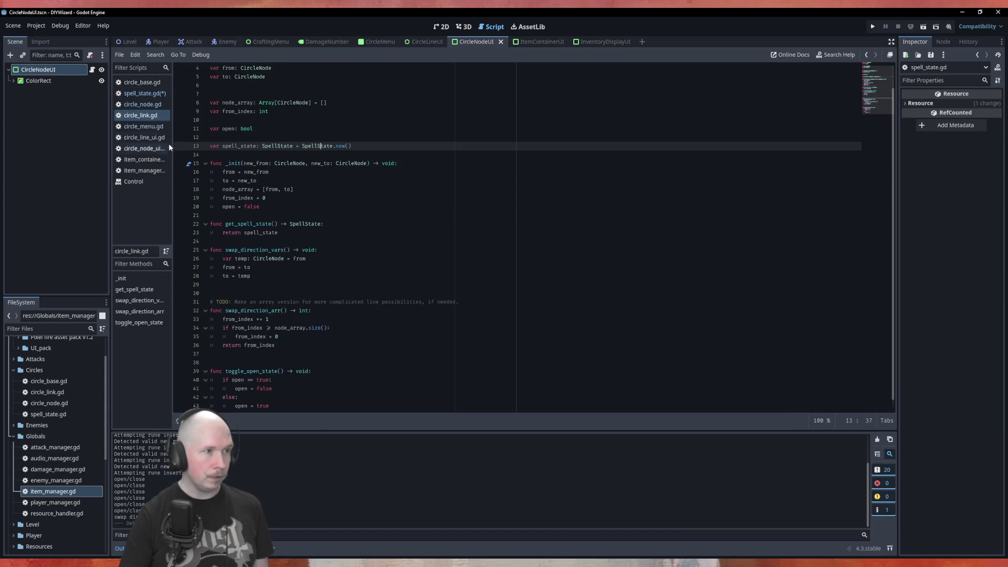
# Scroll through circle_menu.gd's code
pyautogui.click(141, 126)
pyautogui.scroll(-10, 381, 309)
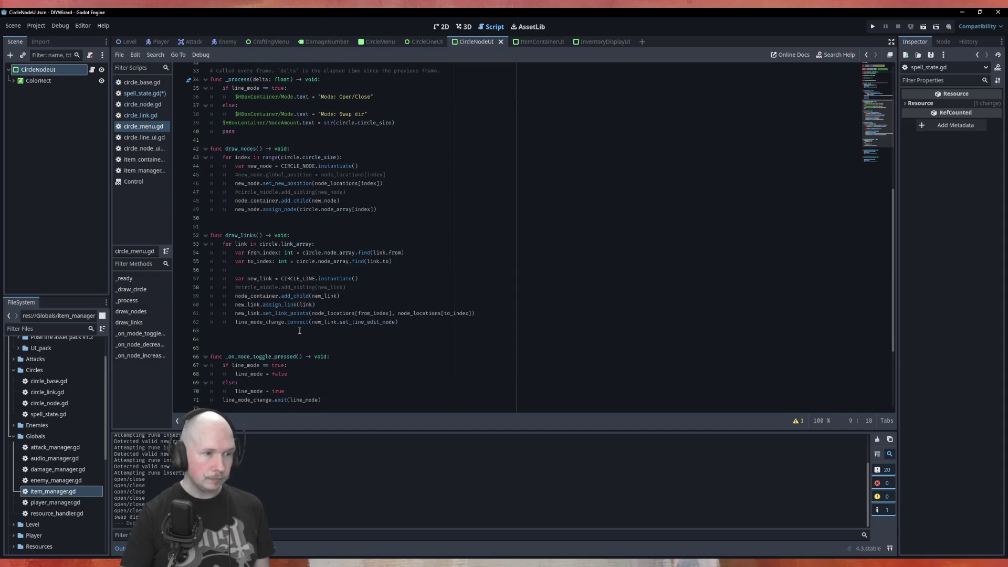
pyautogui.scroll(-7, 241, 212)
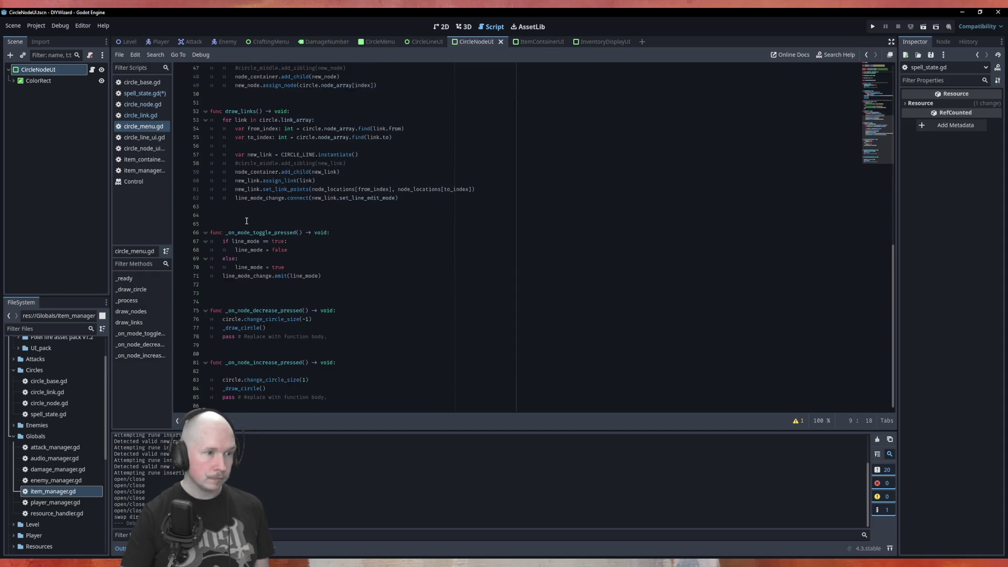
pyautogui.scroll(13, 288, 247)
pyautogui.scroll(4, 287, 246)
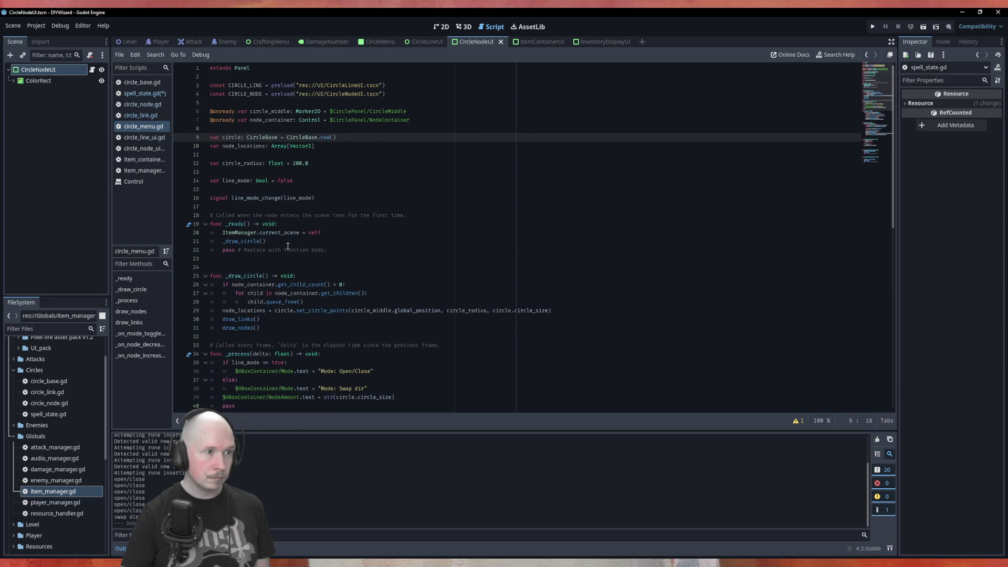
pyautogui.click(149, 94)
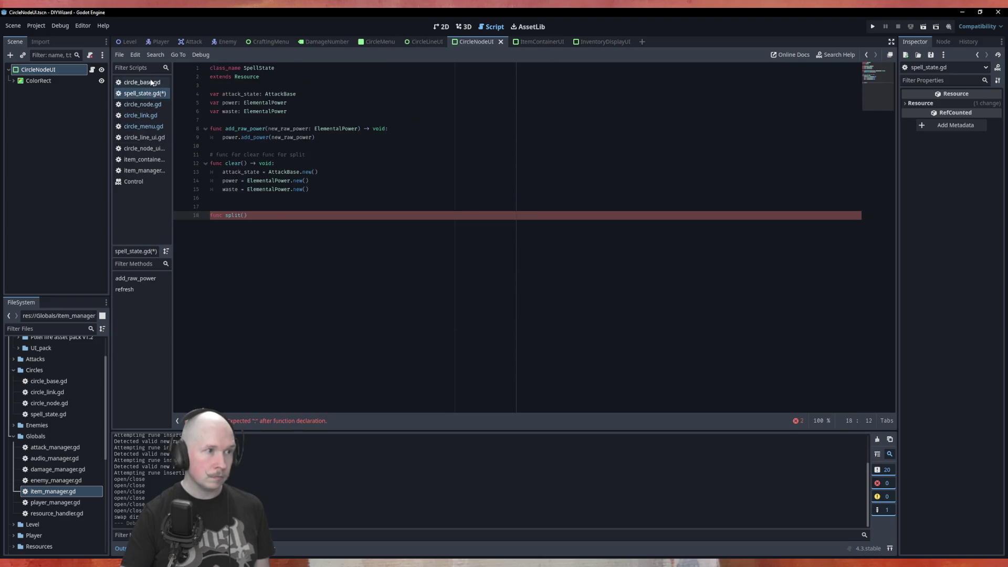
# Inspect circle_base.gd's split(outgoing_spell_states) call and its Array[SpellState] type, then return to spell_state.gd
pyautogui.click(151, 83)
pyautogui.scroll(-3, 347, 260)
pyautogui.click(346, 258)
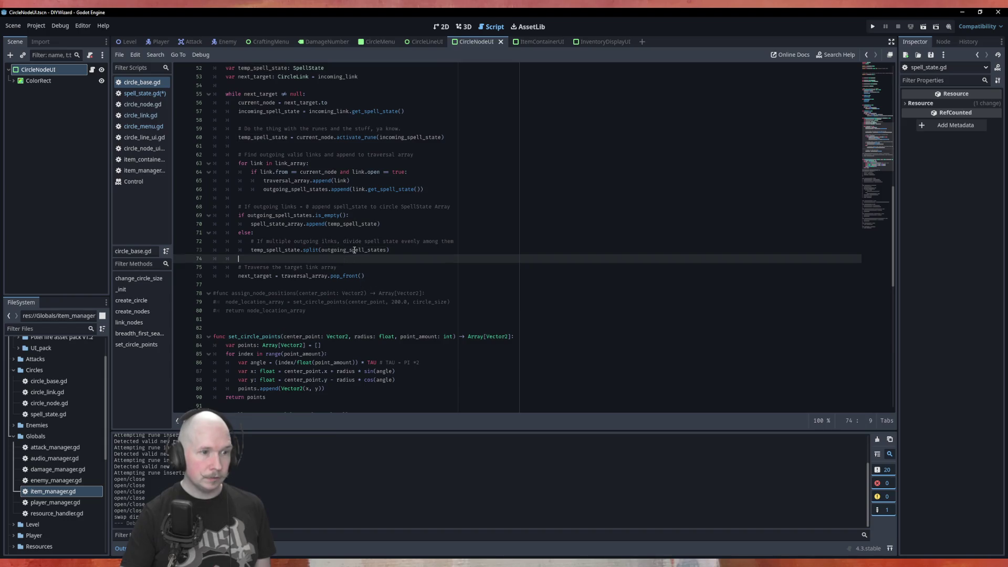
pyautogui.doubleClick(354, 250)
pyautogui.scroll(15, 320, 226)
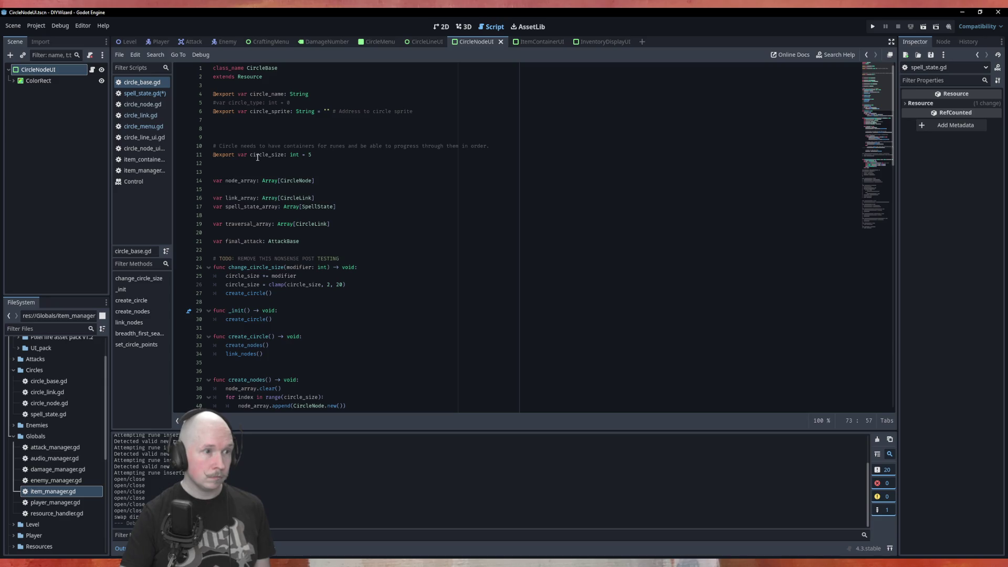
pyautogui.scroll(-16, 262, 199)
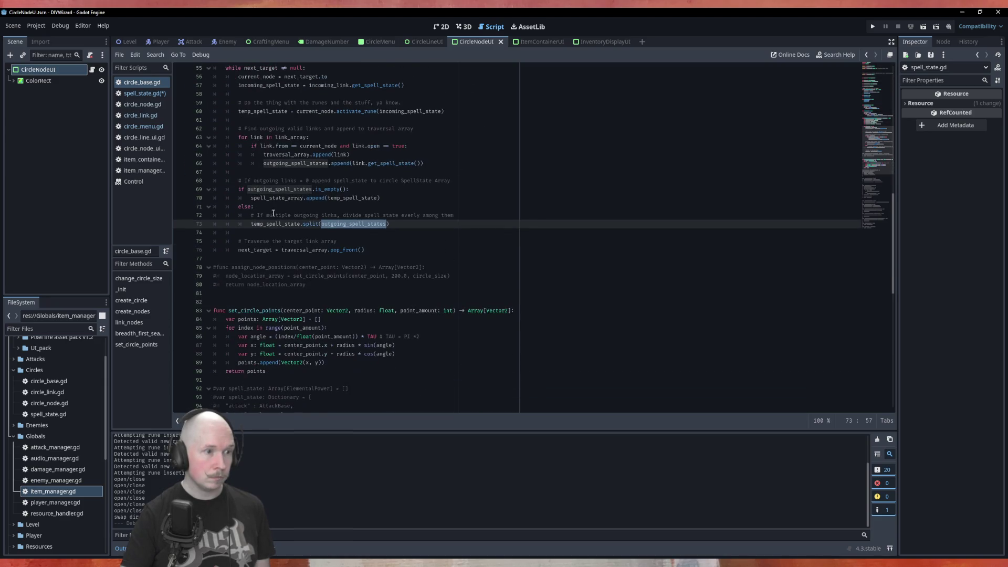
pyautogui.doubleClick(281, 189)
pyautogui.scroll(5, 354, 197)
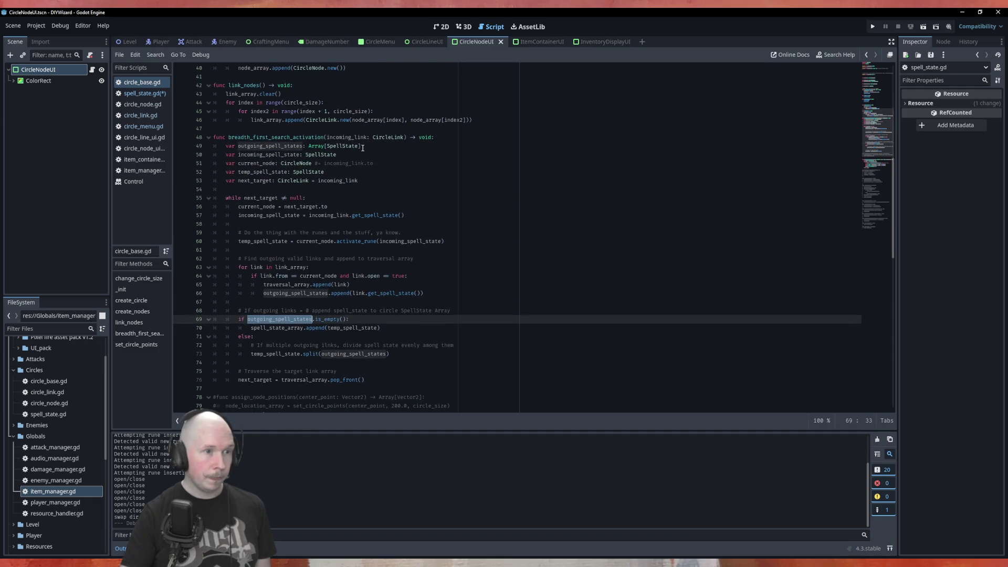
pyautogui.moveTo(361, 146); pyautogui.dragTo(310, 146)
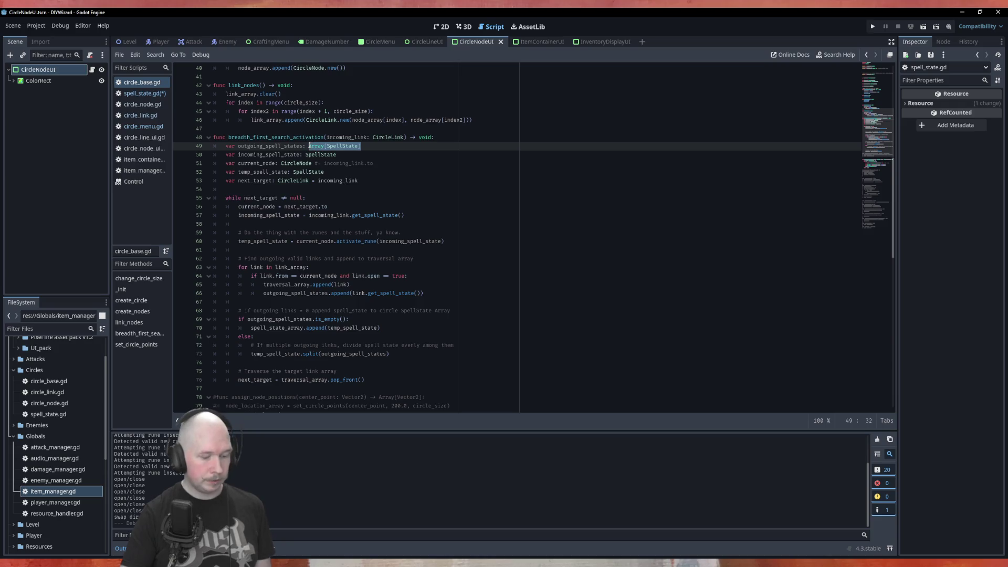
pyautogui.click(138, 93)
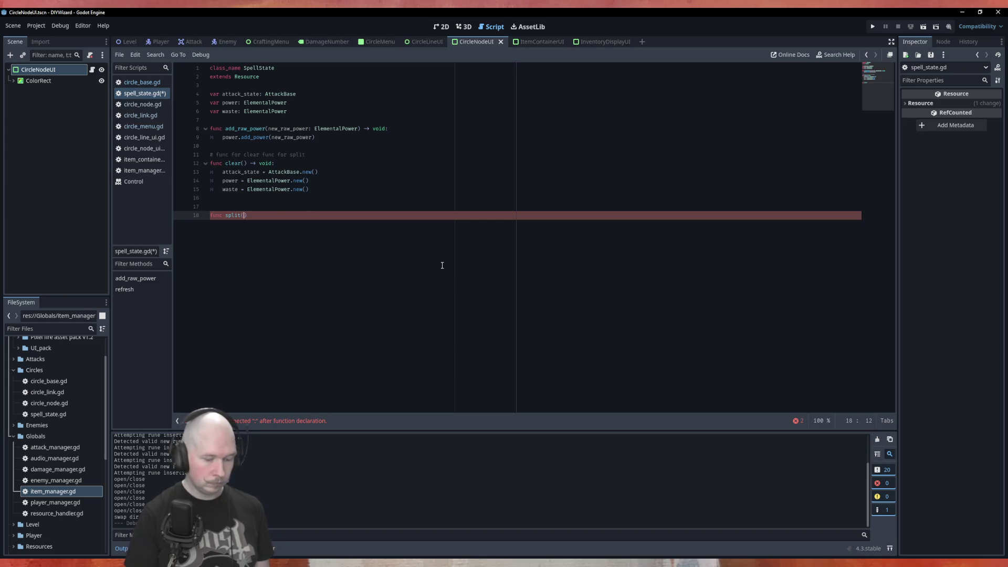
# Complete split(outgoing_spell_states: Array[SpellState]) -> void: with a pass body
pyautogui.write('outgoing')
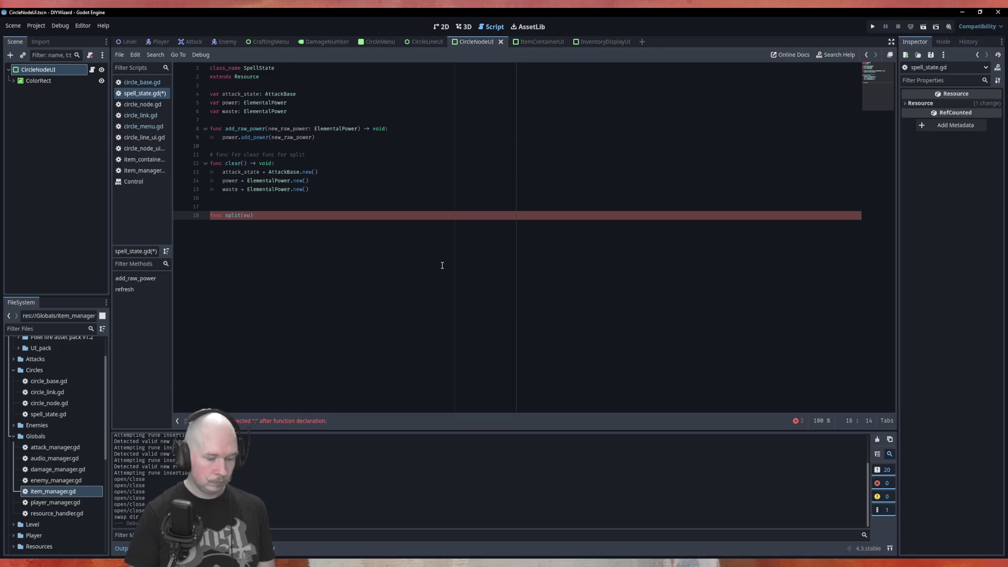
pyautogui.write('_spell_sta')
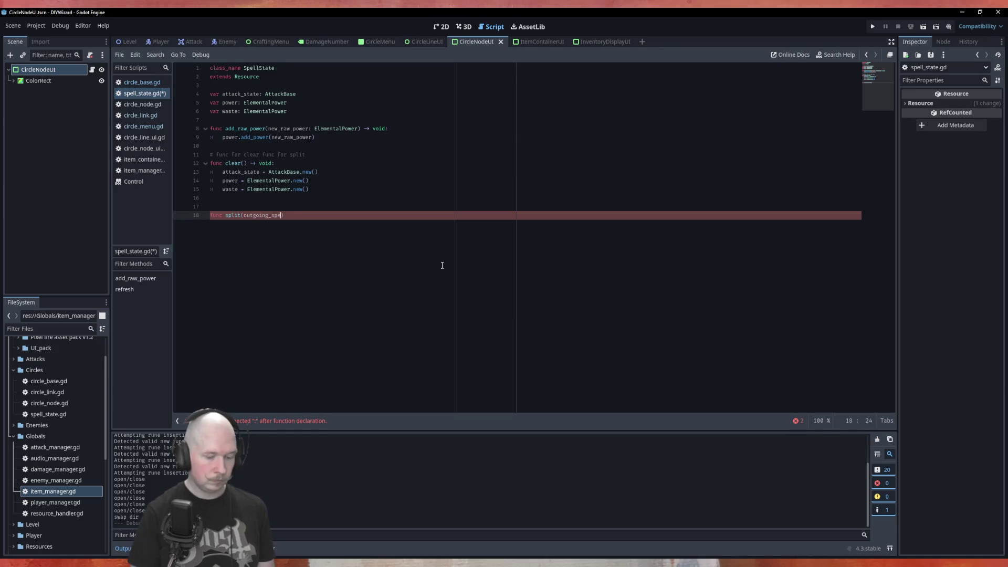
pyautogui.write('tes:')
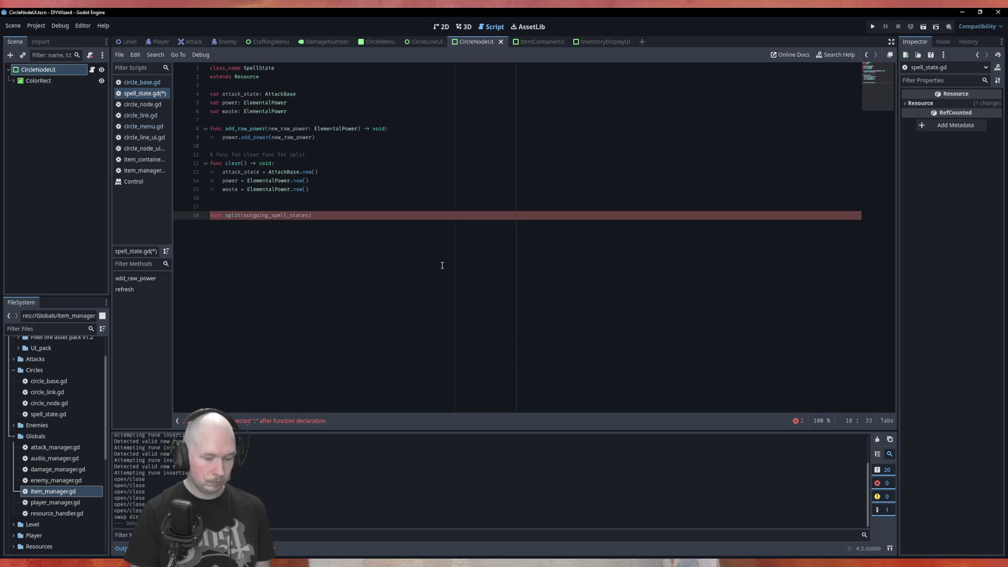
pyautogui.write(' Array[SpellState]) -> void:')
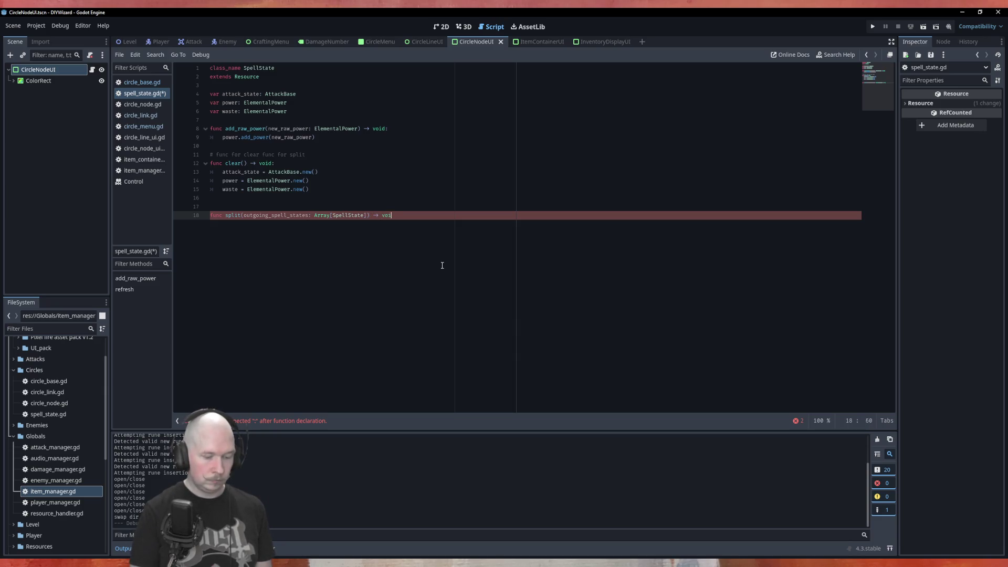
pyautogui.press('Return')
pyautogui.write('pass')
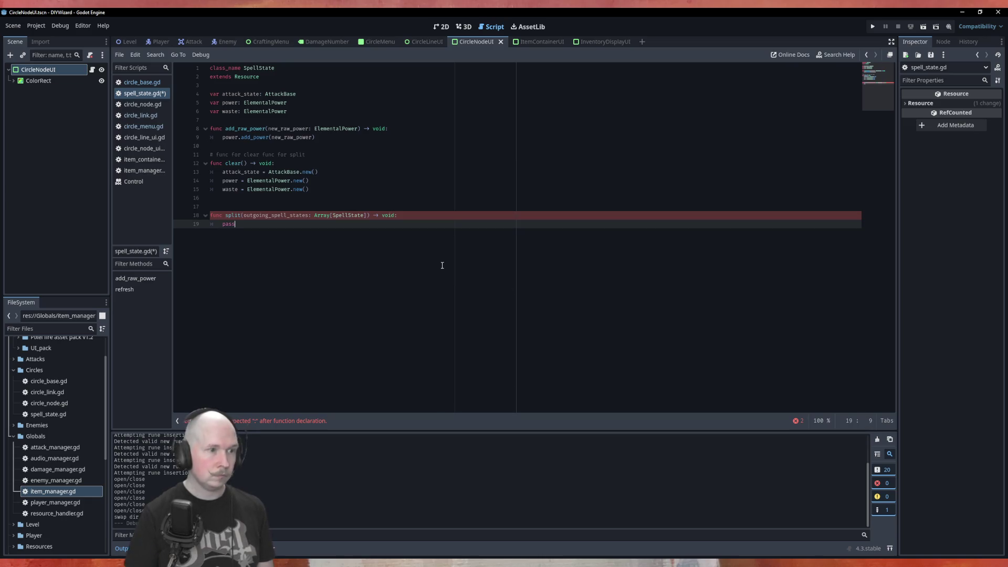
pyautogui.click(141, 83)
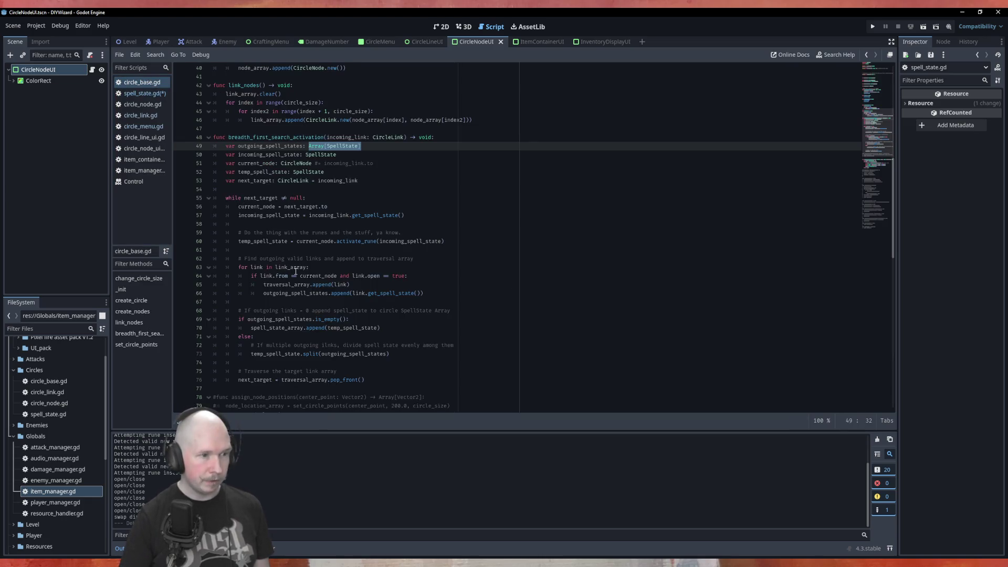
pyautogui.scroll(-4, 344, 314)
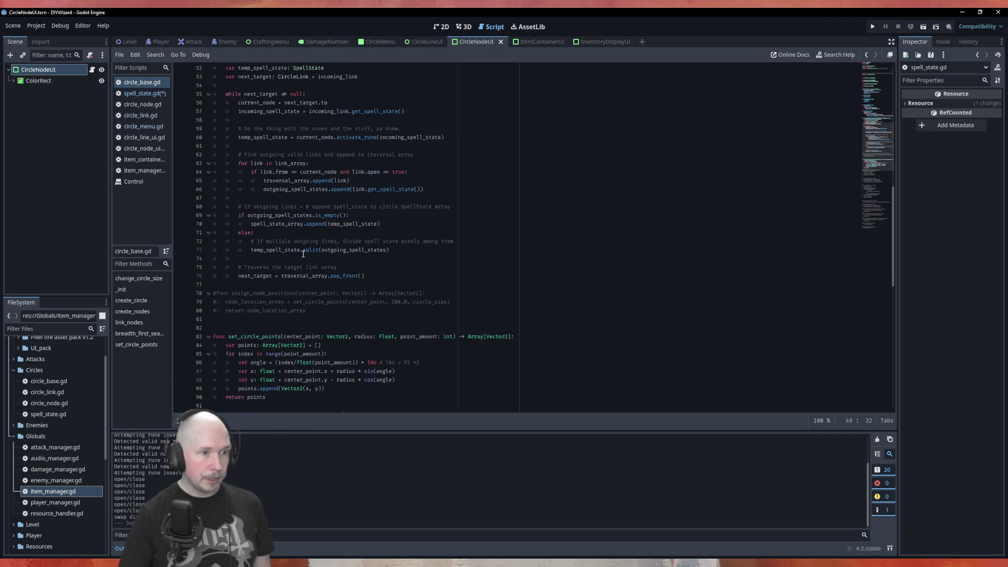
pyautogui.hotkey('alt', 'Left')
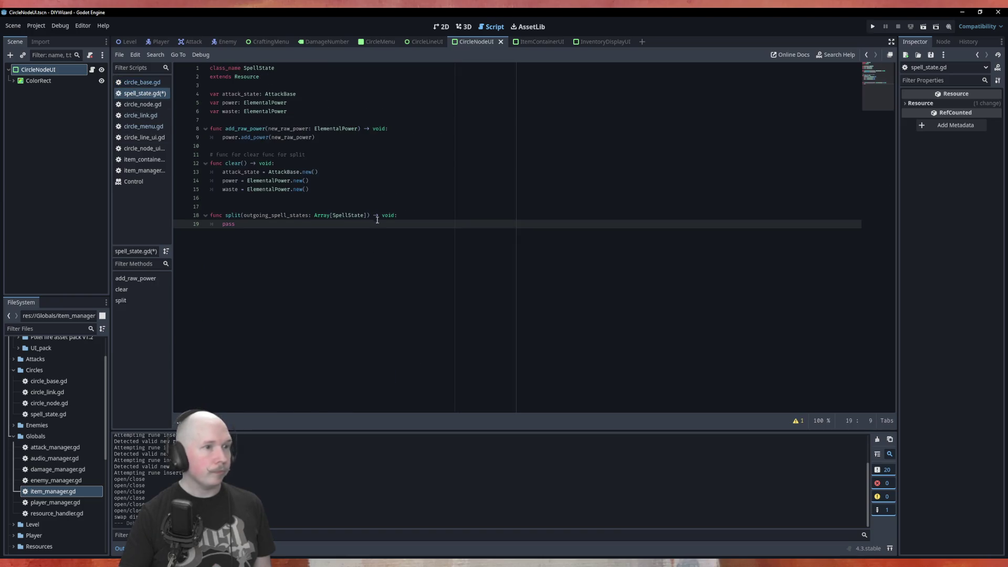
# Add var amount_of_outgoing: int = outgoing_spell_states.size() at the top of split()
pyautogui.click(399, 216)
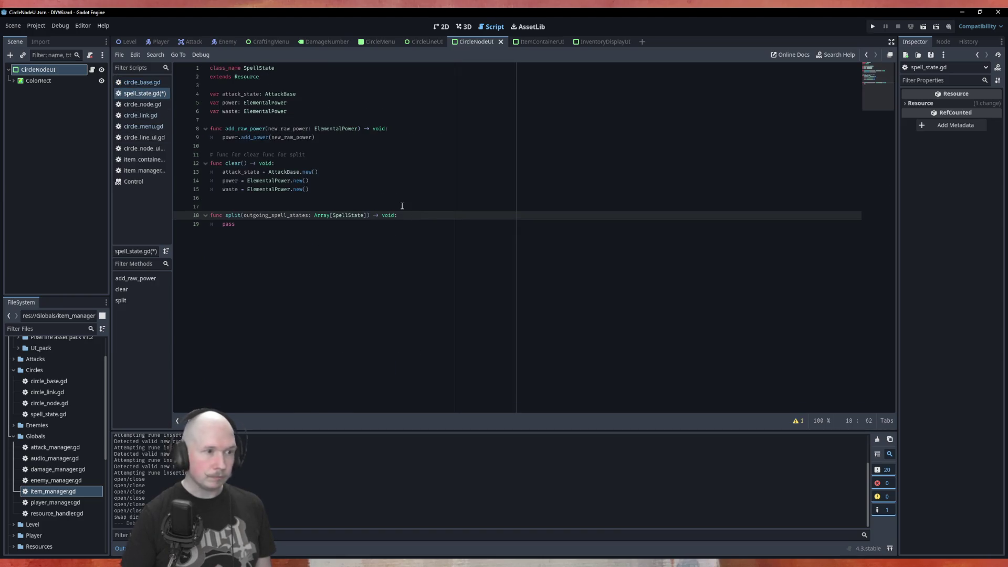
pyautogui.press('Return')
pyautogui.write('var ')
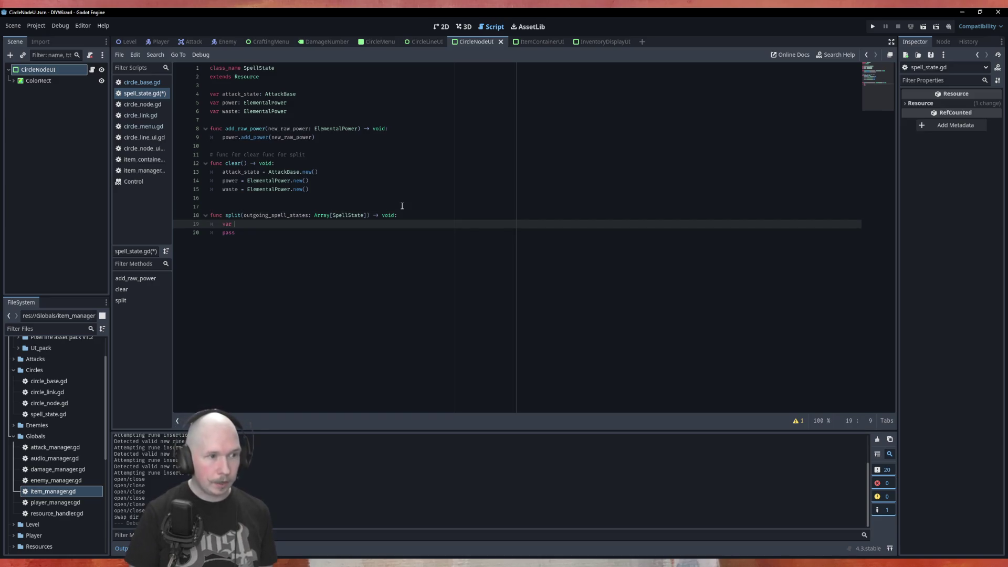
pyautogui.write('amopunt')
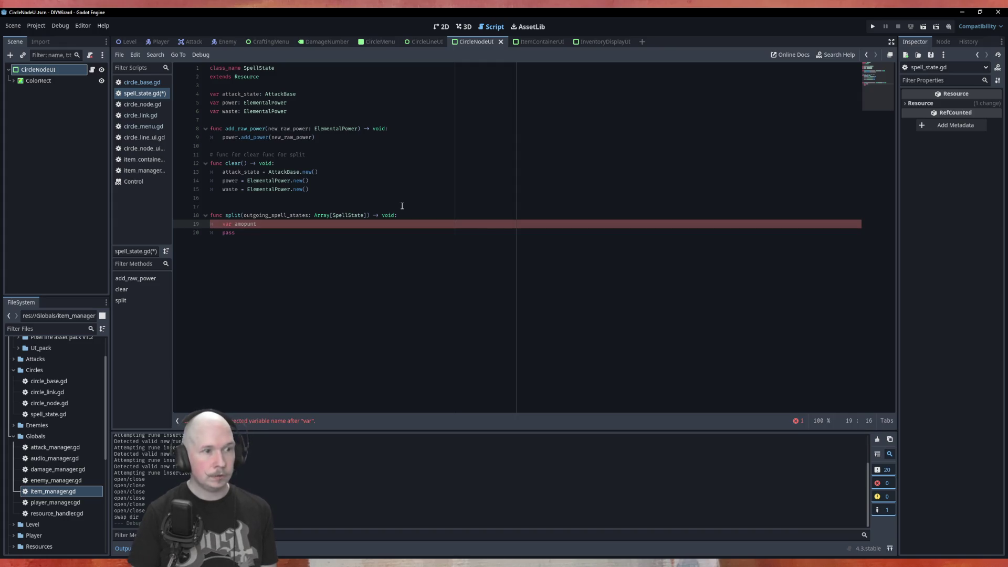
pyautogui.write('ount_of_ou')
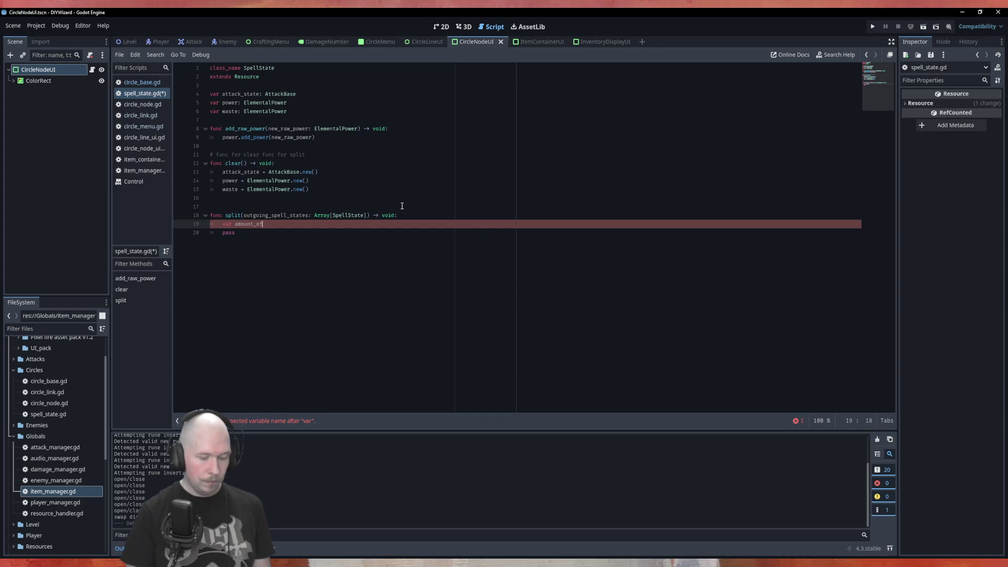
pyautogui.write('tgoing')
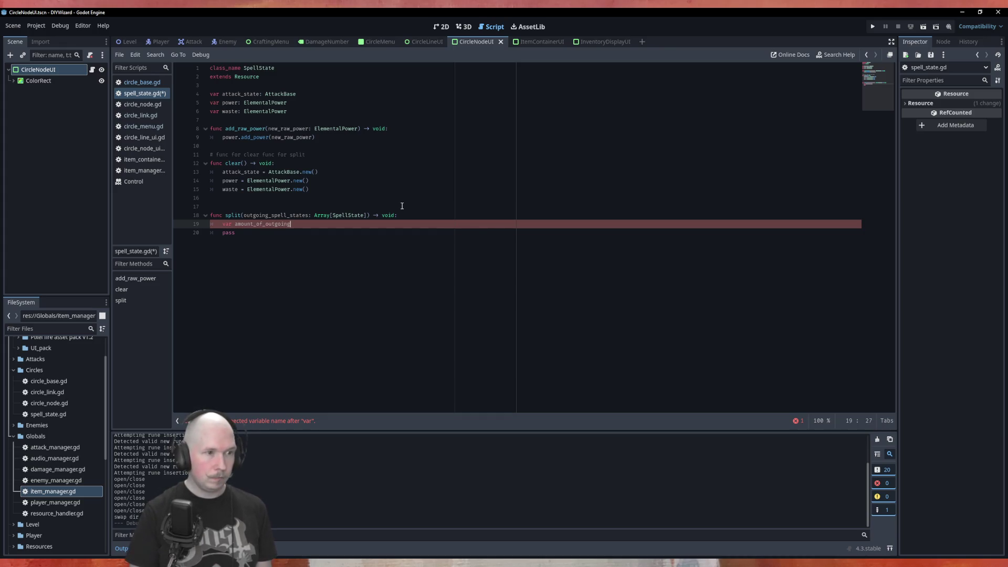
pyautogui.write(': int')
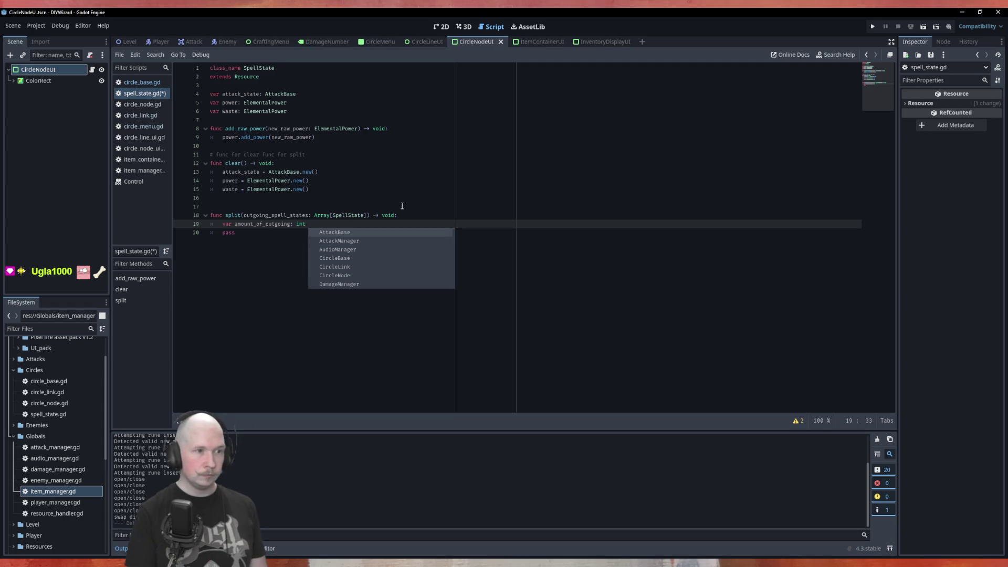
pyautogui.write('= ')
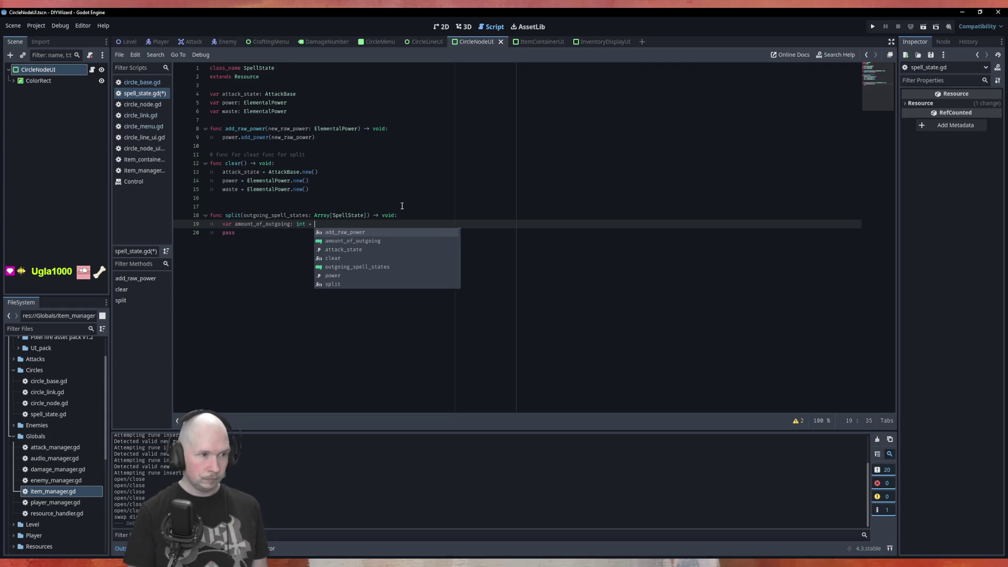
pyautogui.write('out')
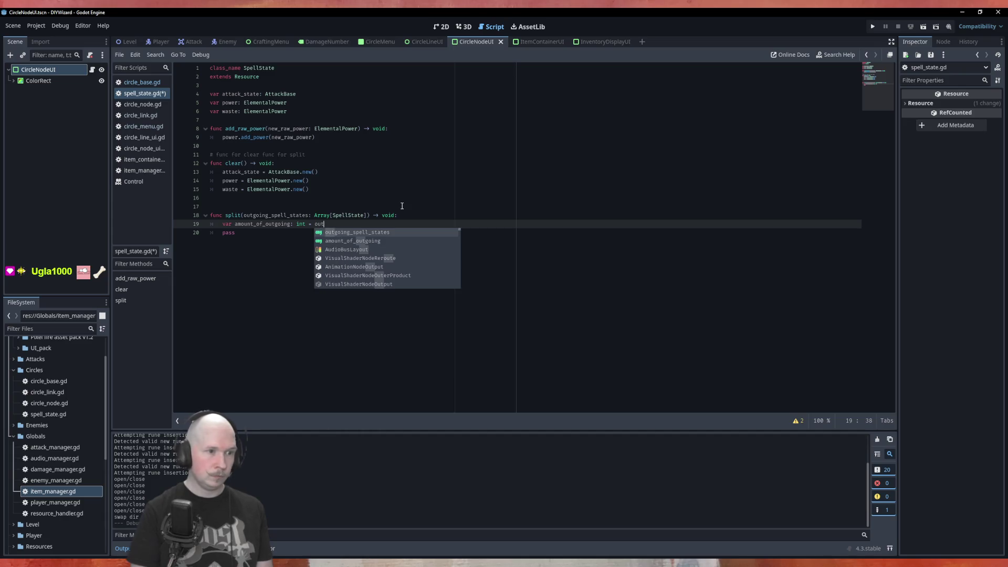
pyautogui.press('Return')
pyautogui.write('.si')
pyautogui.press('Return')
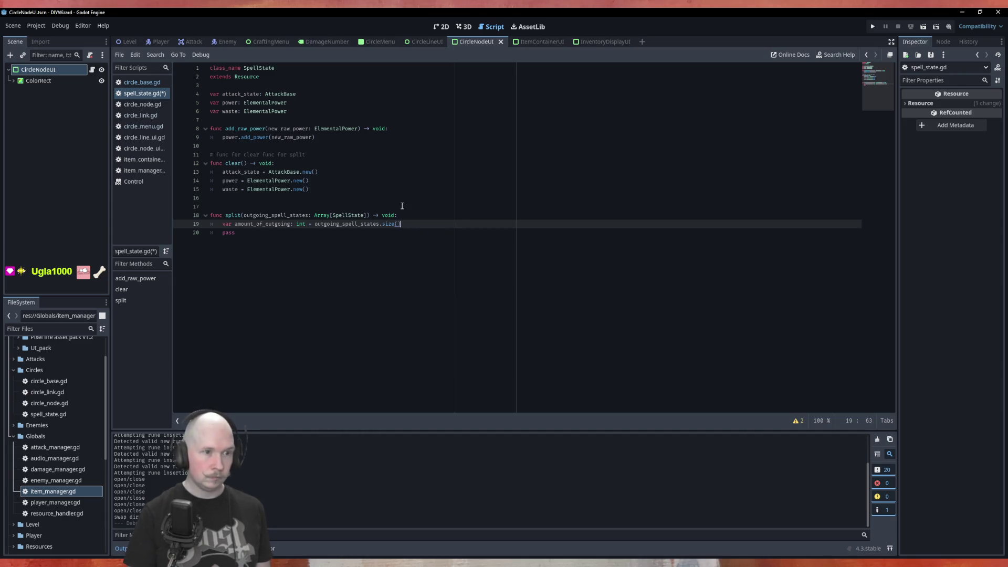
pyautogui.press('Return')
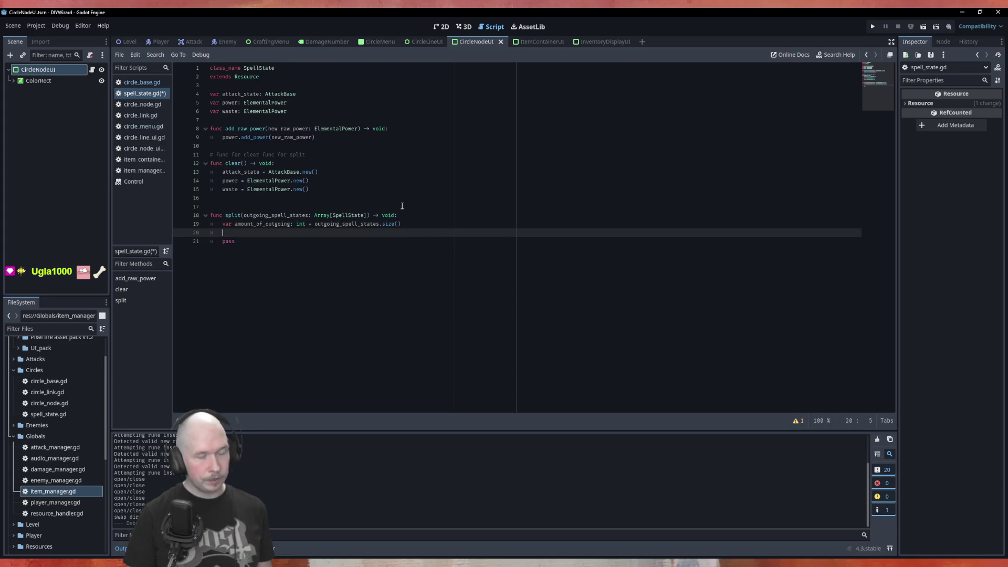
# Change amount_of_outgoing's type from int to float and look up Array size()
pyautogui.click(305, 225)
pyautogui.press('BackSpace')
pyautogui.press('BackSpace')
pyautogui.press('BackSpace')
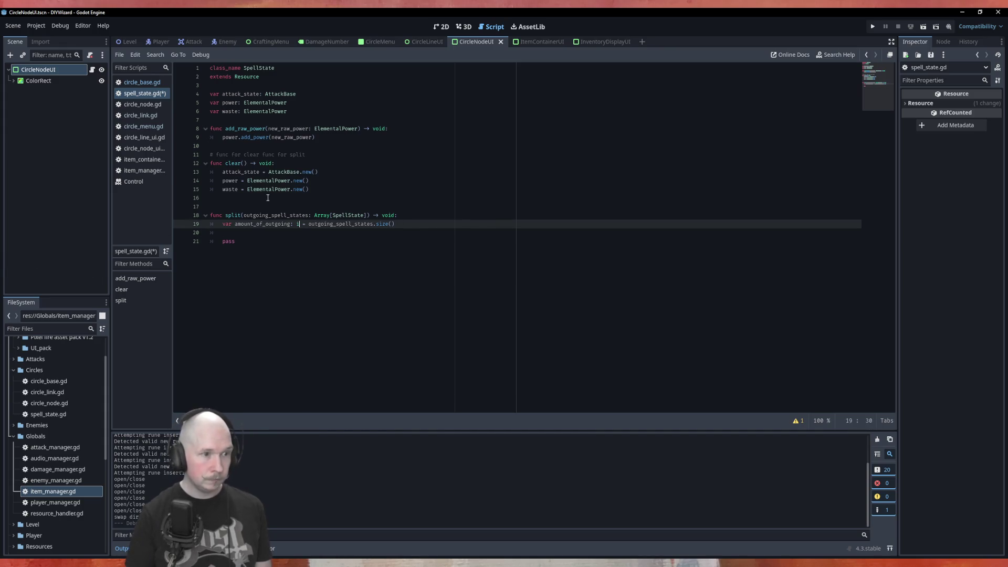
pyautogui.write('float')
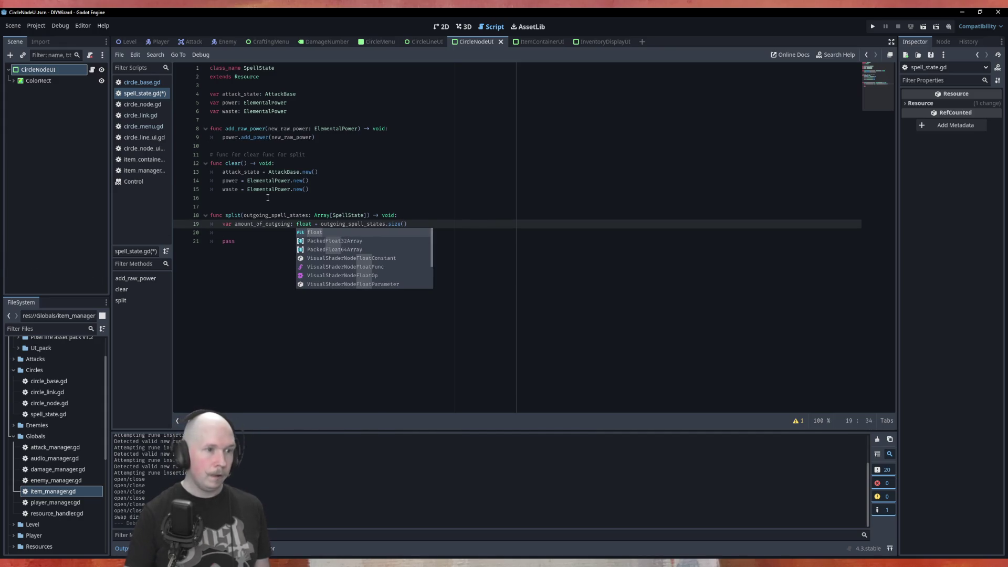
pyautogui.click(249, 232)
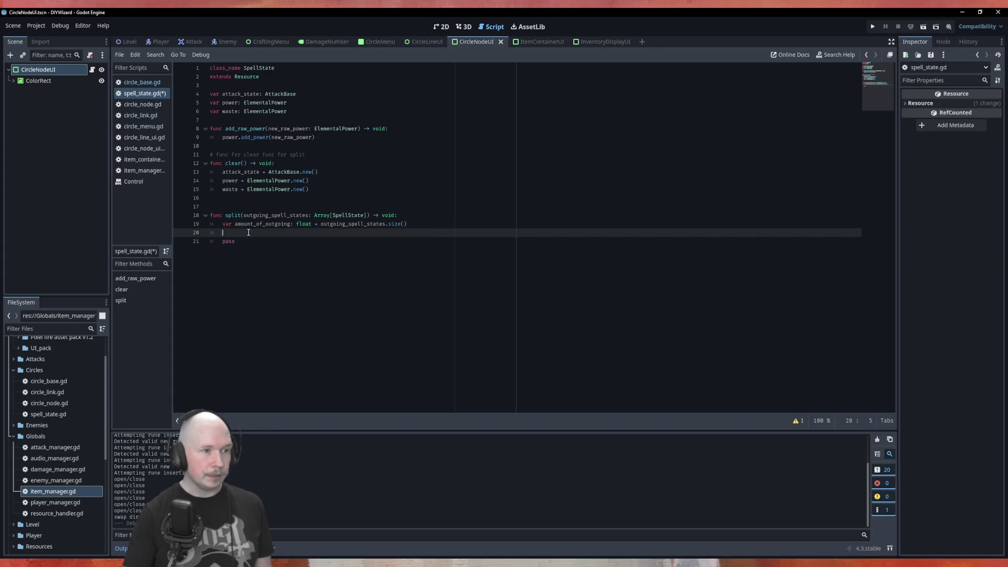
pyautogui.keyDown('ctrl'); pyautogui.click(391, 224); pyautogui.keyUp('ctrl')
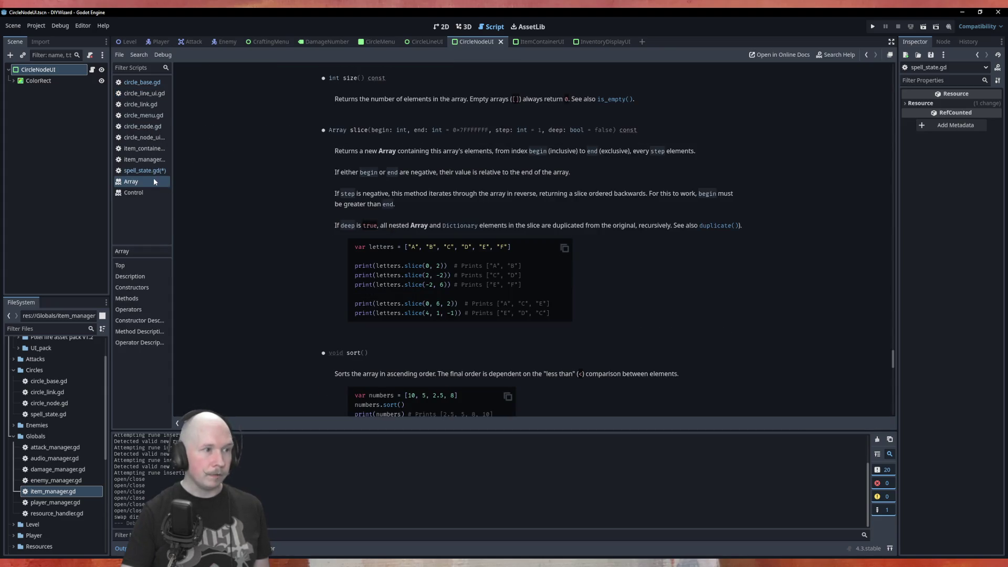
# Back in spell_state.gd, change amount_of_outgoing's type from float to int
pyautogui.click(143, 171)
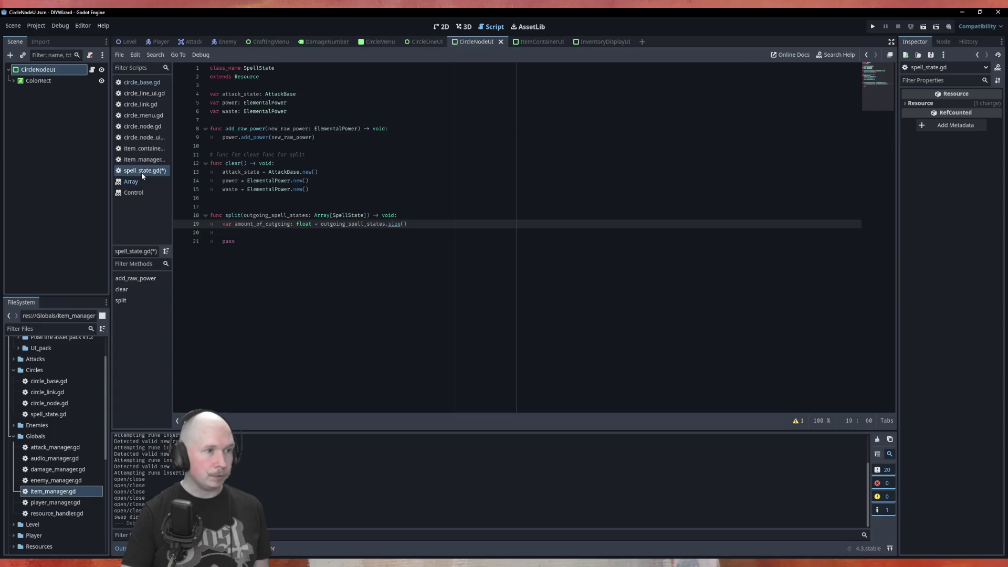
pyautogui.doubleClick(303, 224)
pyautogui.write('int')
pyautogui.click(272, 246)
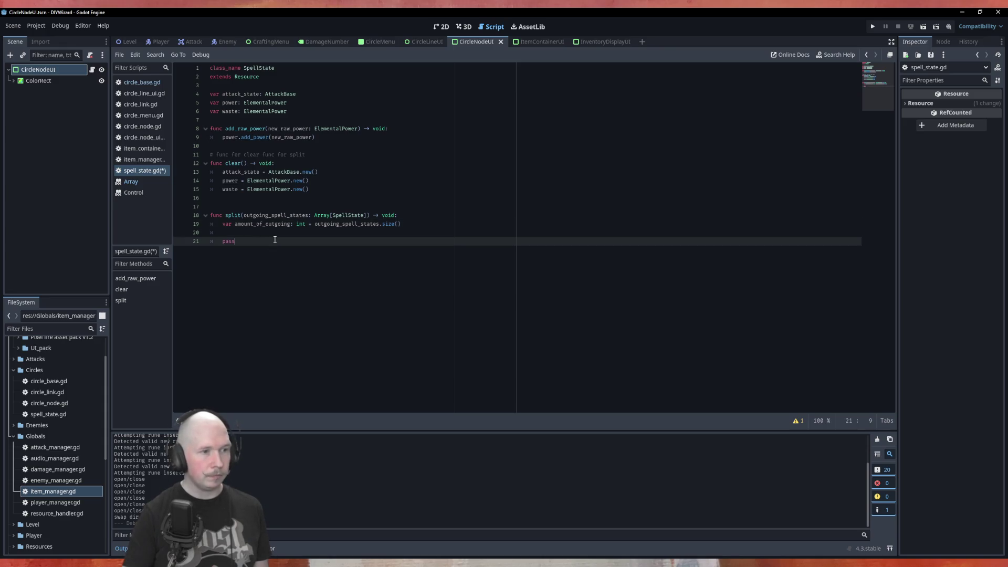
pyautogui.click(277, 231)
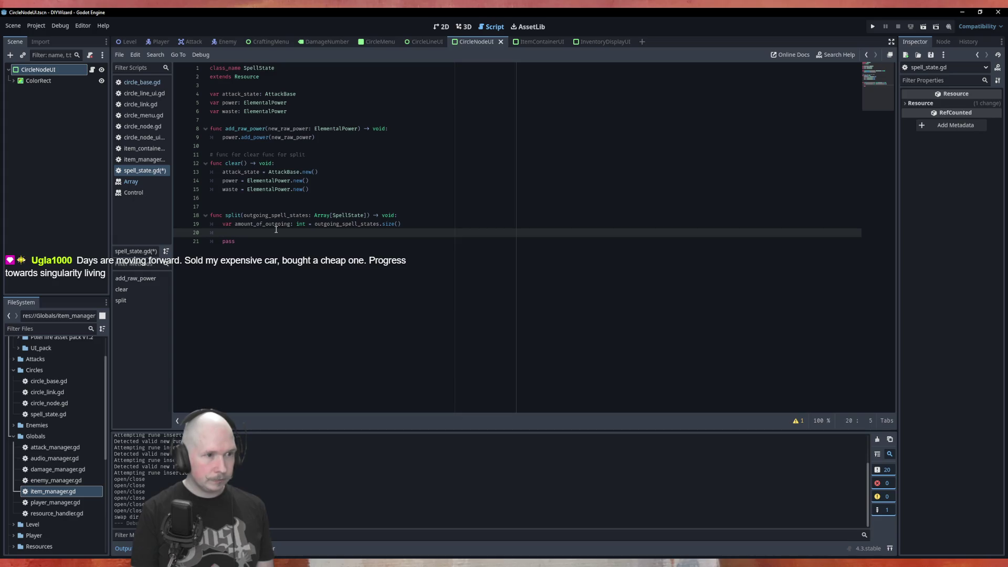
# Add 'for outgoing in outgoing_spell_states:' on line 20 and save spell_state.gd
pyautogui.write('for opu')
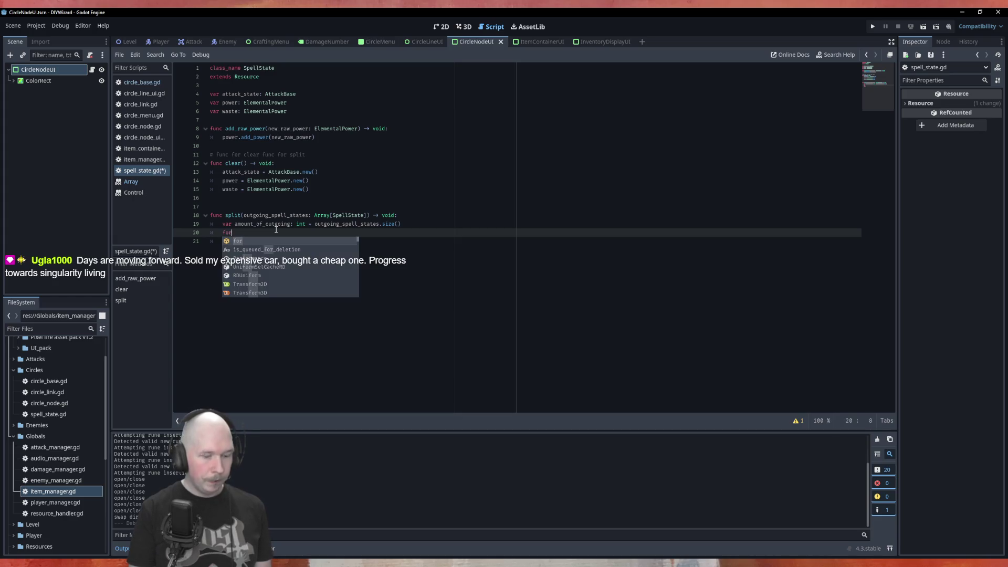
pyautogui.press('BackSpace')
pyautogui.press('BackSpace')
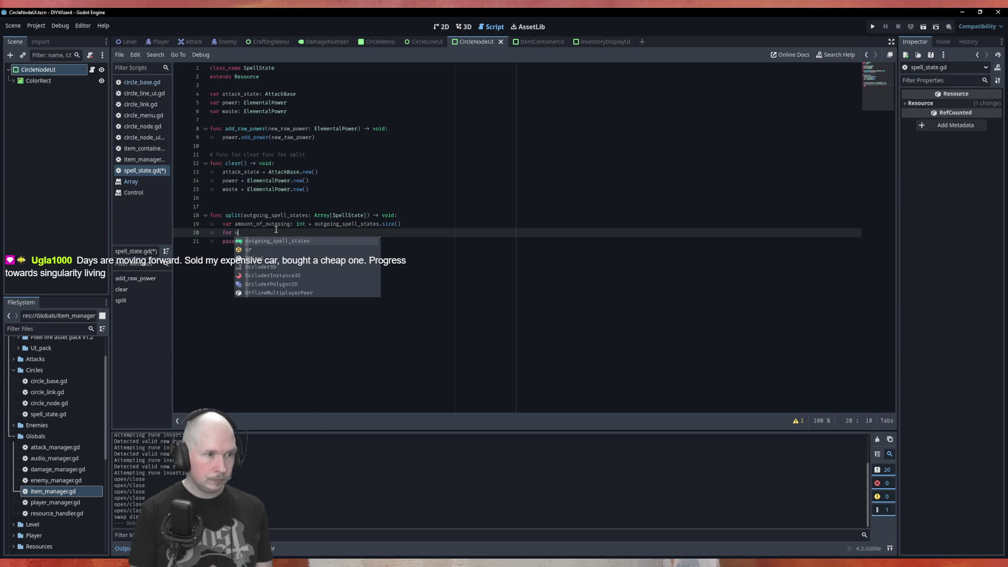
pyautogui.write('ut')
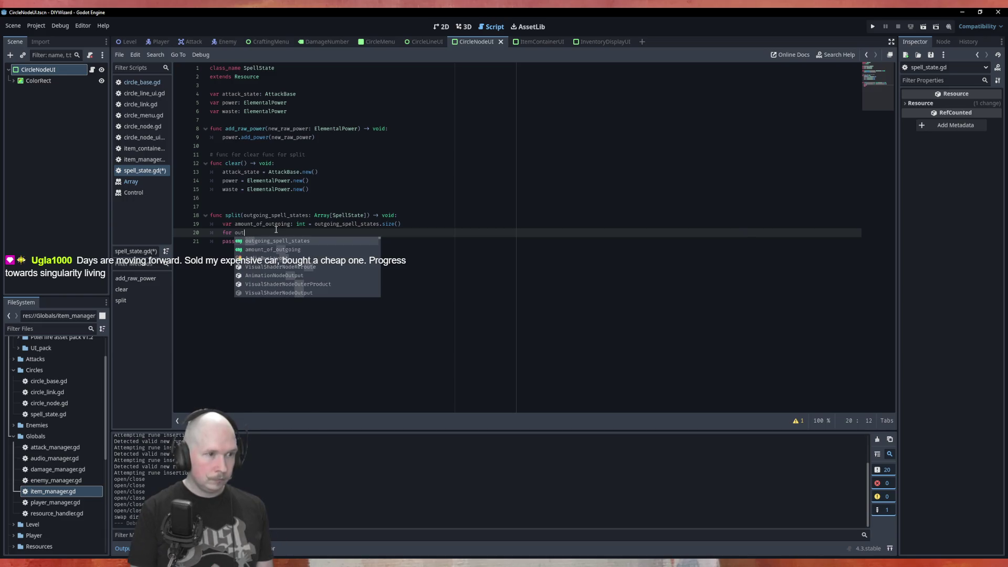
pyautogui.write('going')
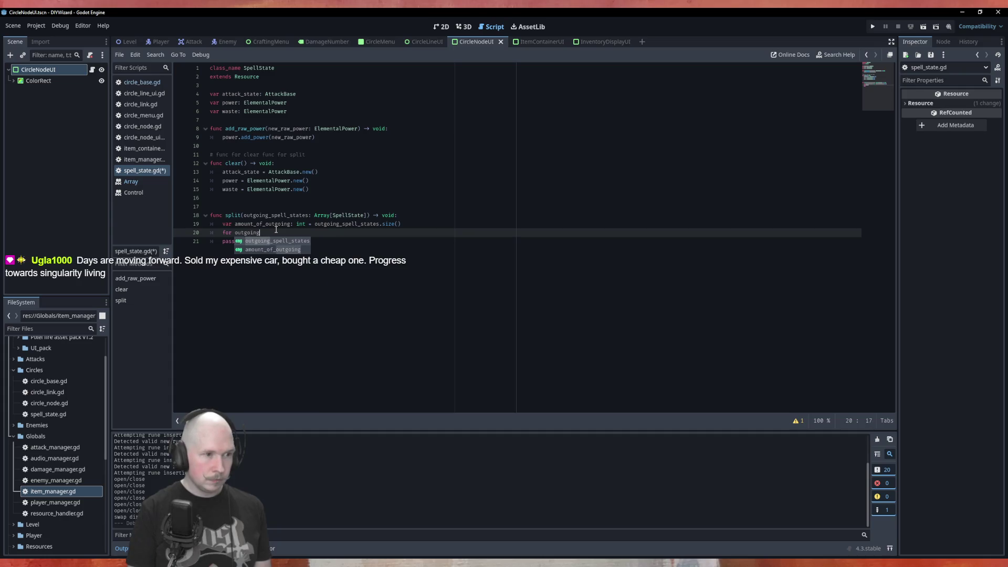
pyautogui.write(' in ')
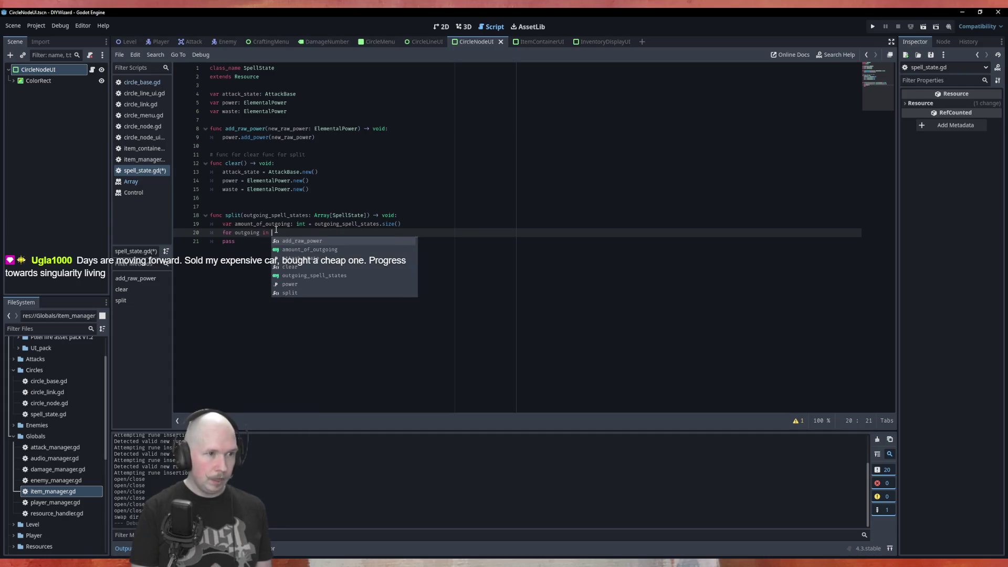
pyautogui.write('out')
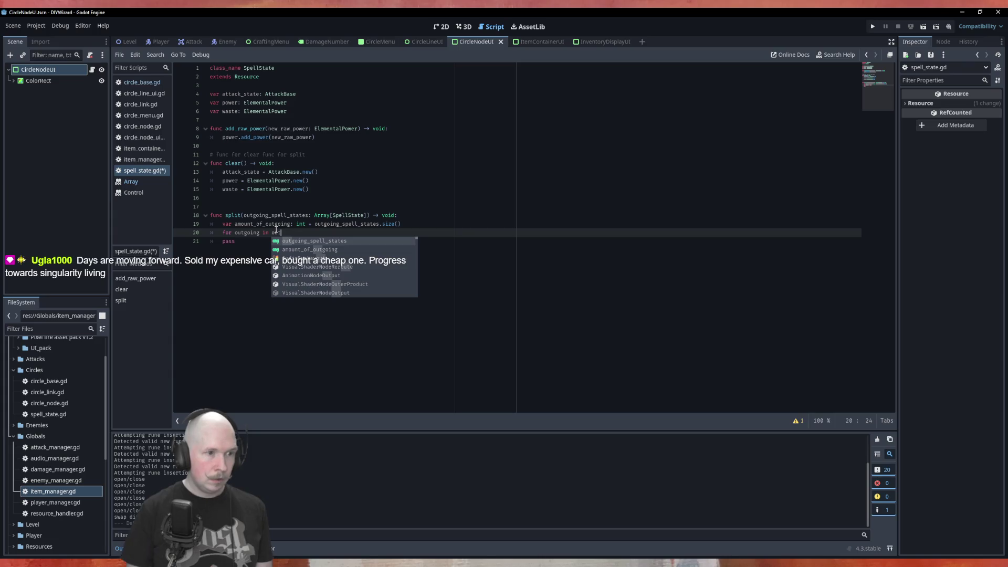
pyautogui.press('Return')
pyautogui.write(':')
pyautogui.press('Return')
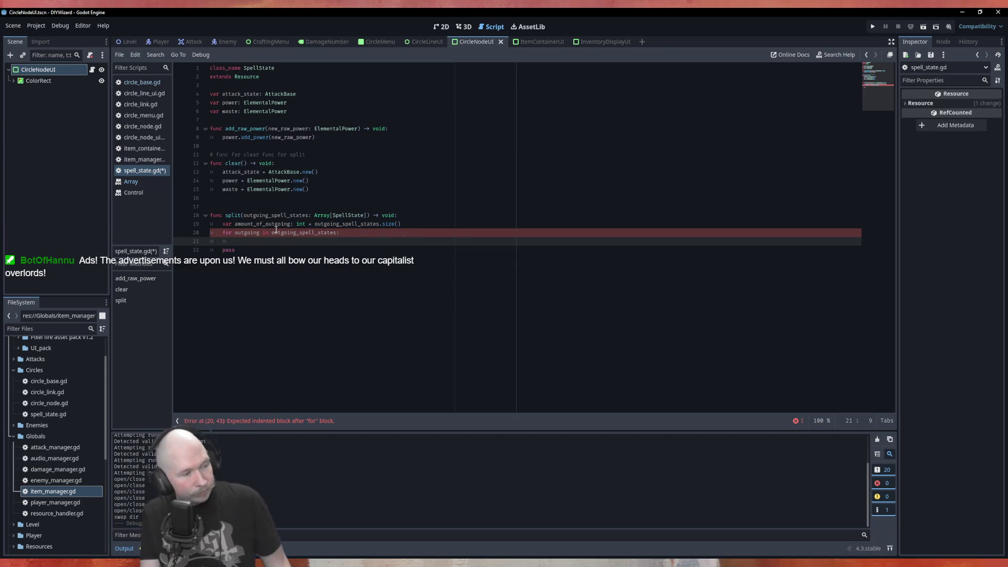
pyautogui.hotkey('ctrl', 's')
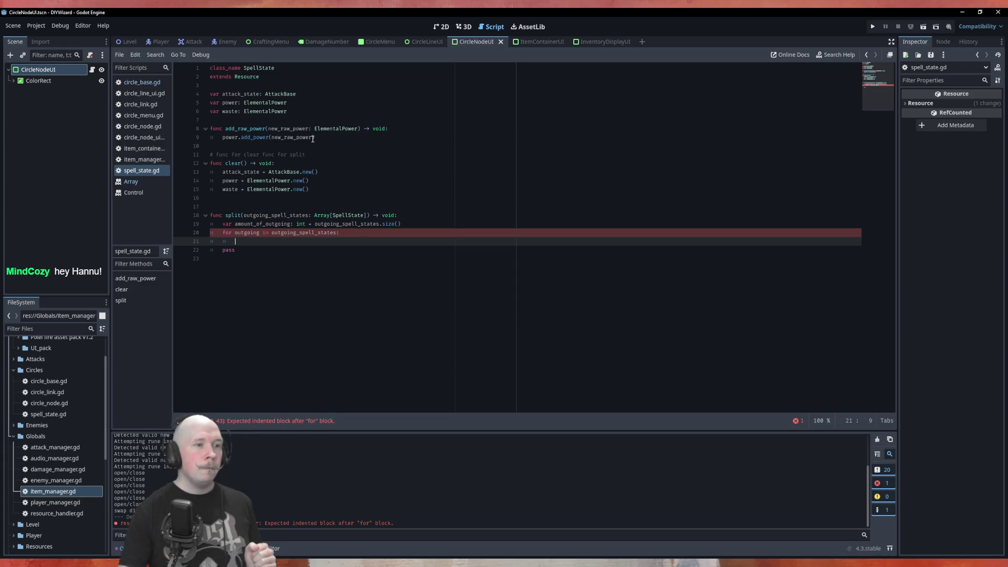
# Below clear(), declare func insert(new_state: SpellState) -> void: with an empty body line
pyautogui.click(267, 198)
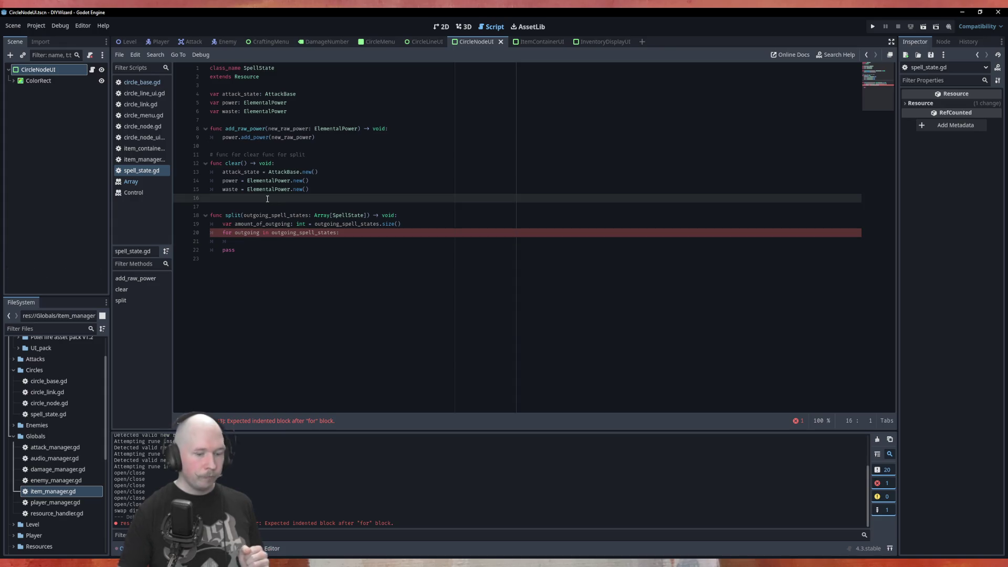
pyautogui.press('Return')
pyautogui.write('func')
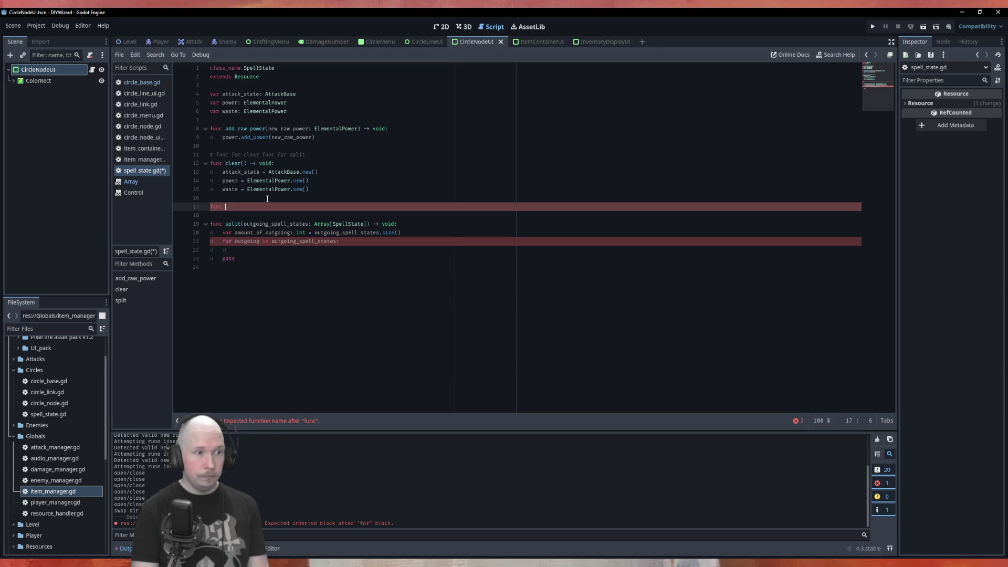
pyautogui.write('is')
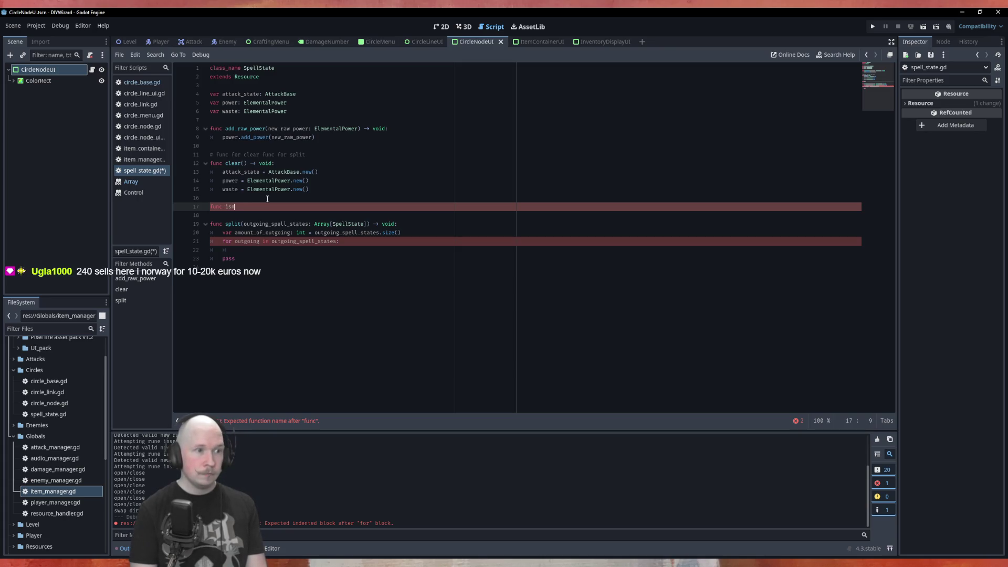
pyautogui.press('BackSpace')
pyautogui.write('nsert')
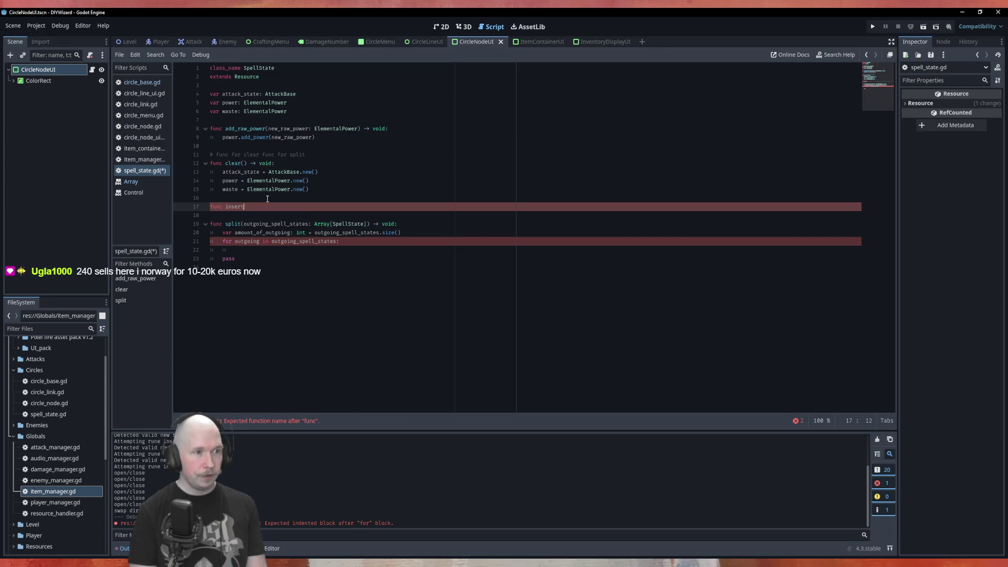
pyautogui.write('(')
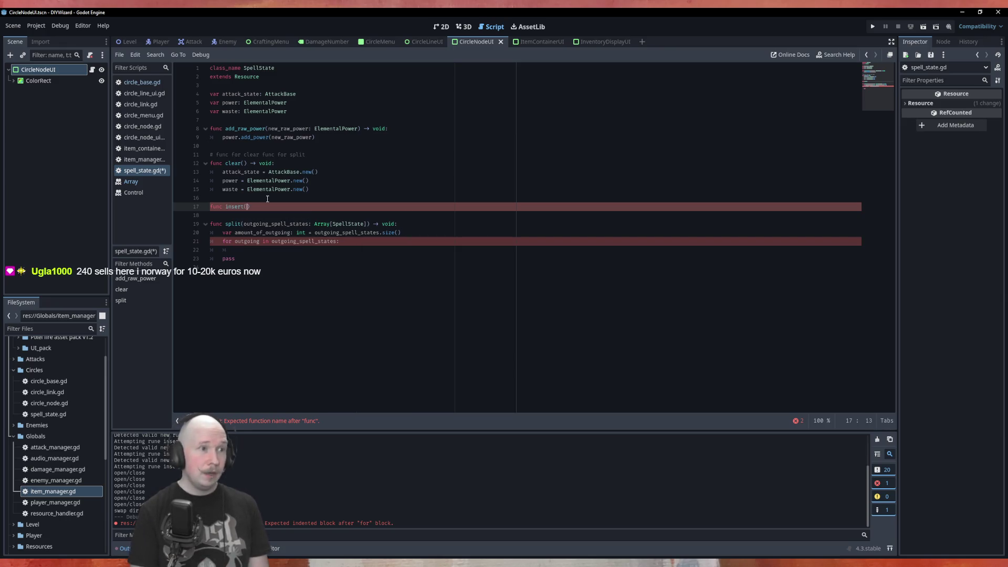
pyautogui.write('Spell')
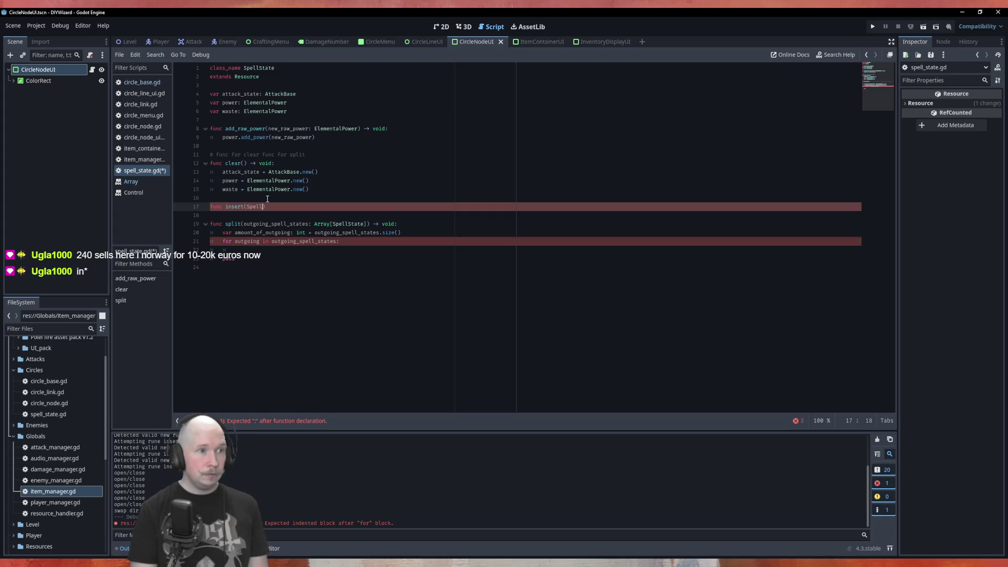
pyautogui.press('BackSpace')
pyautogui.press('BackSpace')
pyautogui.press('BackSpace')
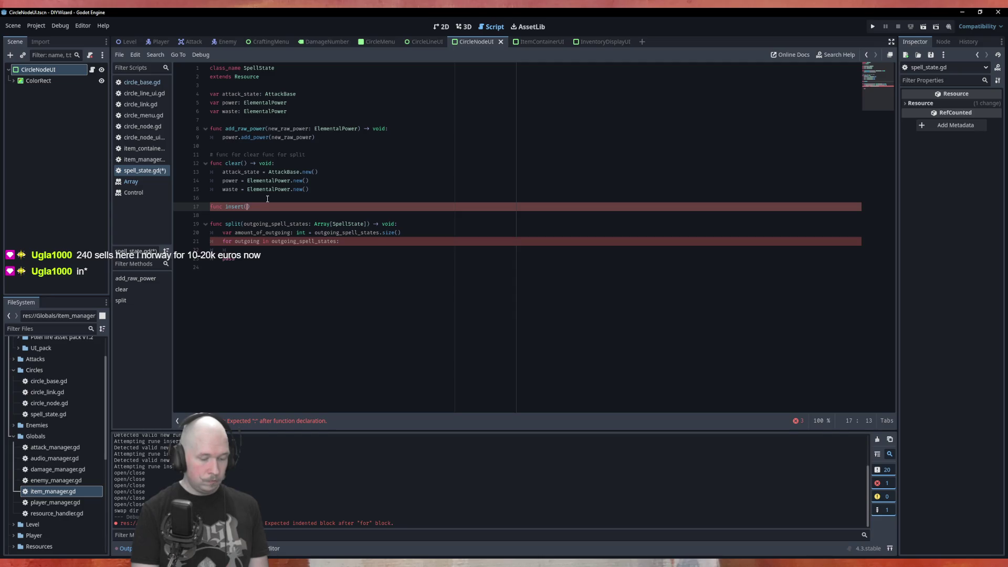
pyautogui.write('new_state')
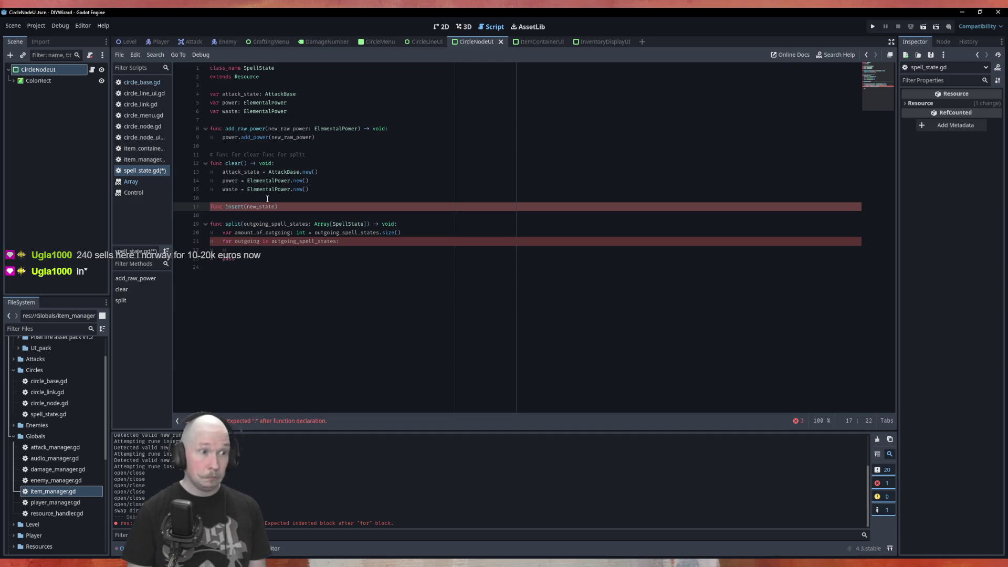
pyautogui.write(': Spe')
pyautogui.press('Return')
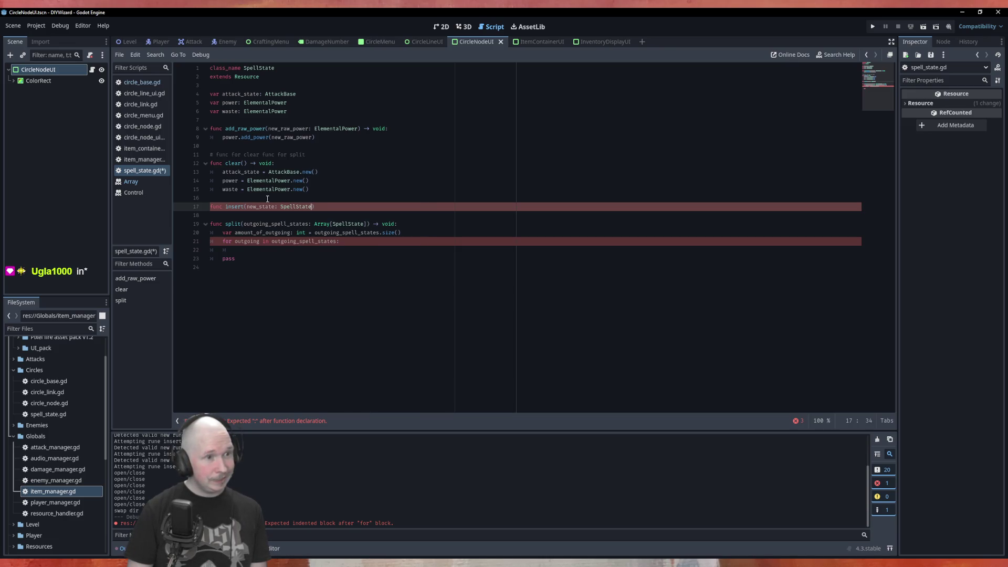
pyautogui.write(') -> ')
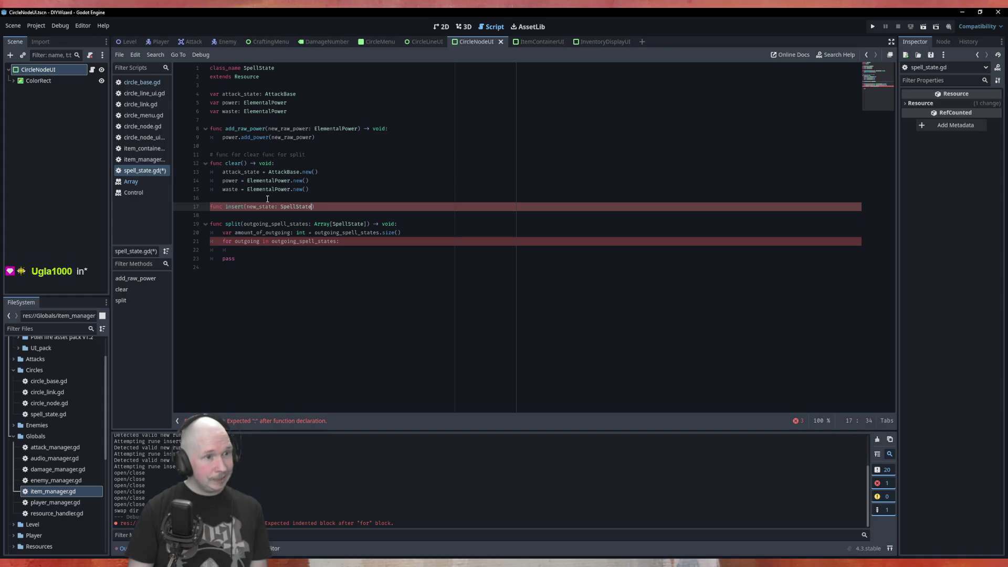
pyautogui.write('void')
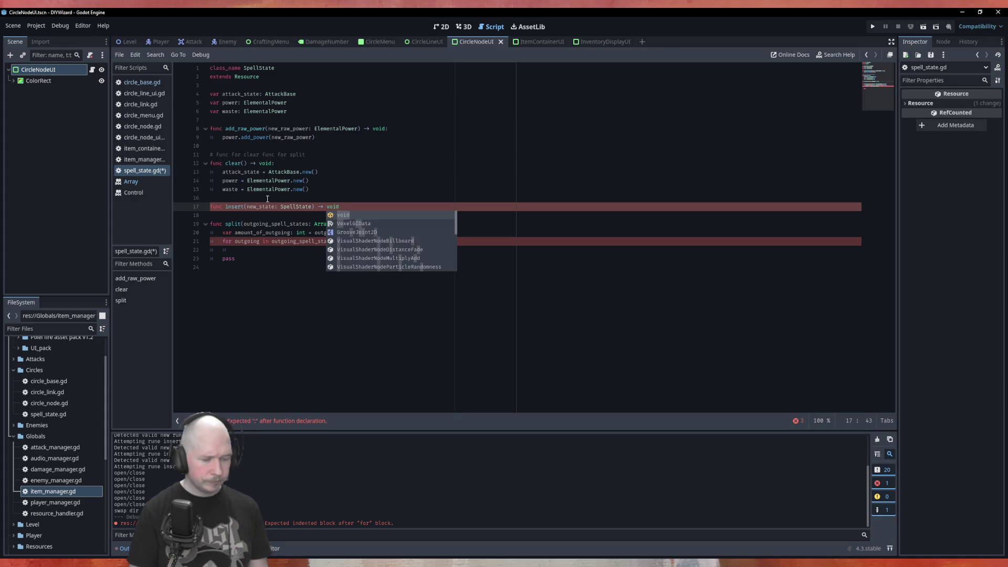
pyautogui.write(':')
pyautogui.press('Return')
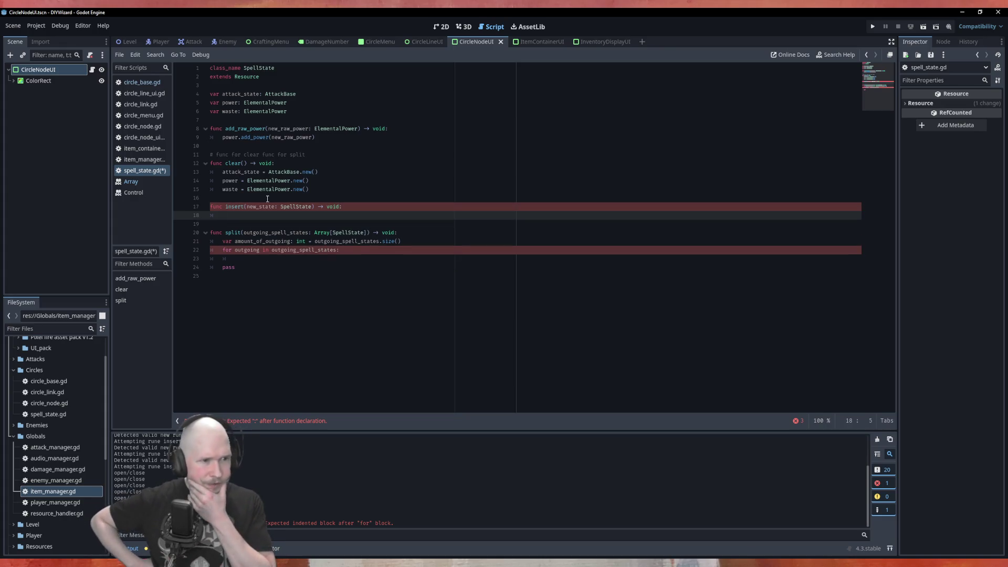